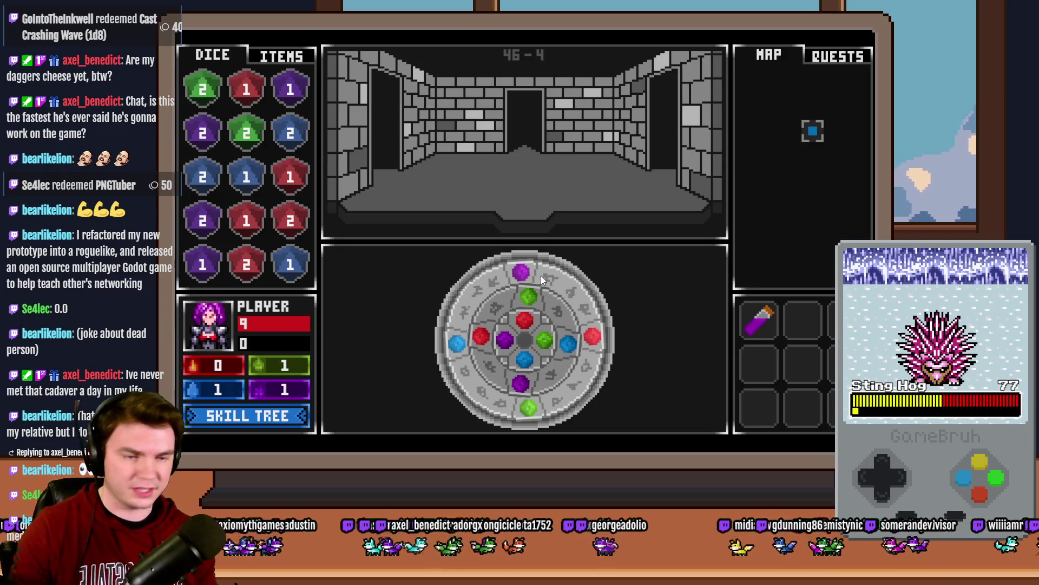
Step: Drag the outer gem ring clockwise twice to bring the green gem to the top, then nudge the middle ring into line
left_click_drag(548, 277, 586, 347)
mouse_move(538, 276)
left_mouse_down()
mouse_move(573, 295)
mouse_move(584, 352)
left_mouse_up()
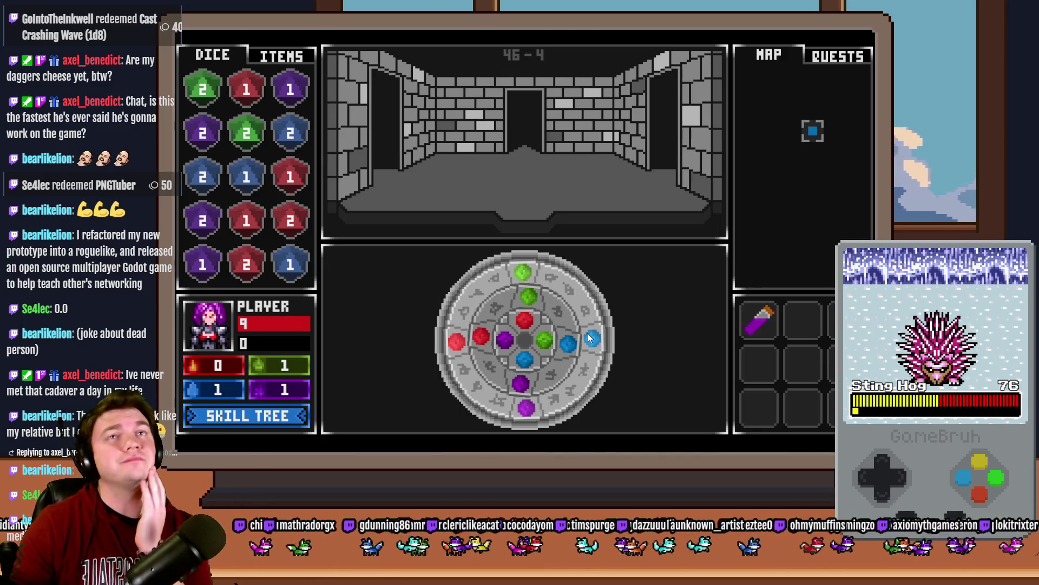
mouse_move(550, 292)
left_mouse_down()
mouse_move(560, 286)
mouse_move(588, 323)
mouse_move(588, 371)
mouse_move(519, 414)
mouse_move(469, 378)
mouse_move(454, 323)
mouse_move(457, 336)
mouse_move(528, 276)
left_mouse_up()
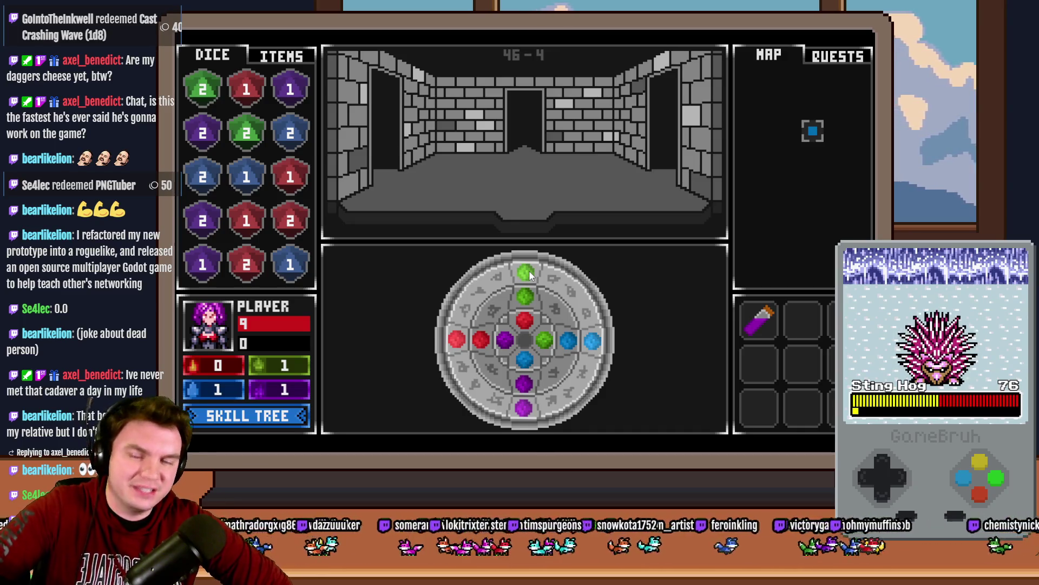
Step: Turn the inner ring a quarter and the middle ring half a turn so purple tops it, then exit the playtest
left_click(541, 350)
left_click(529, 295)
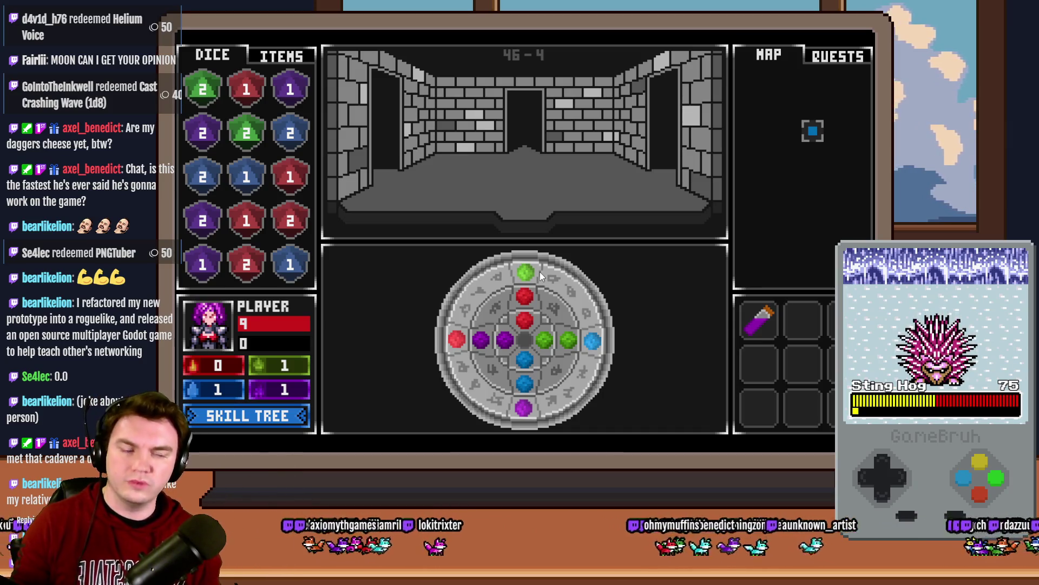
mouse_move(528, 301)
left_mouse_down()
mouse_move(549, 307)
mouse_move(569, 342)
left_mouse_up()
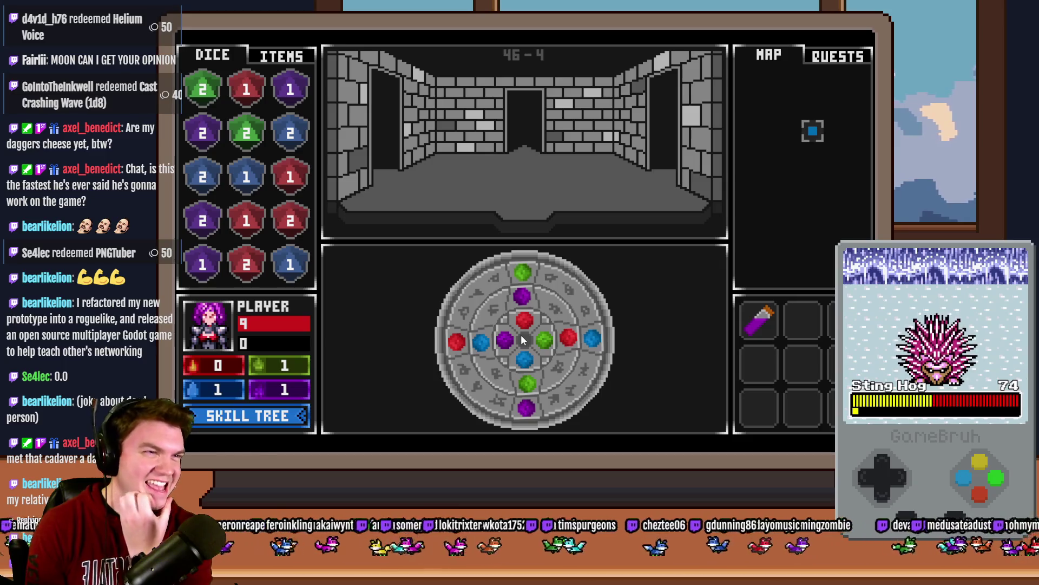
key("alt+F4")
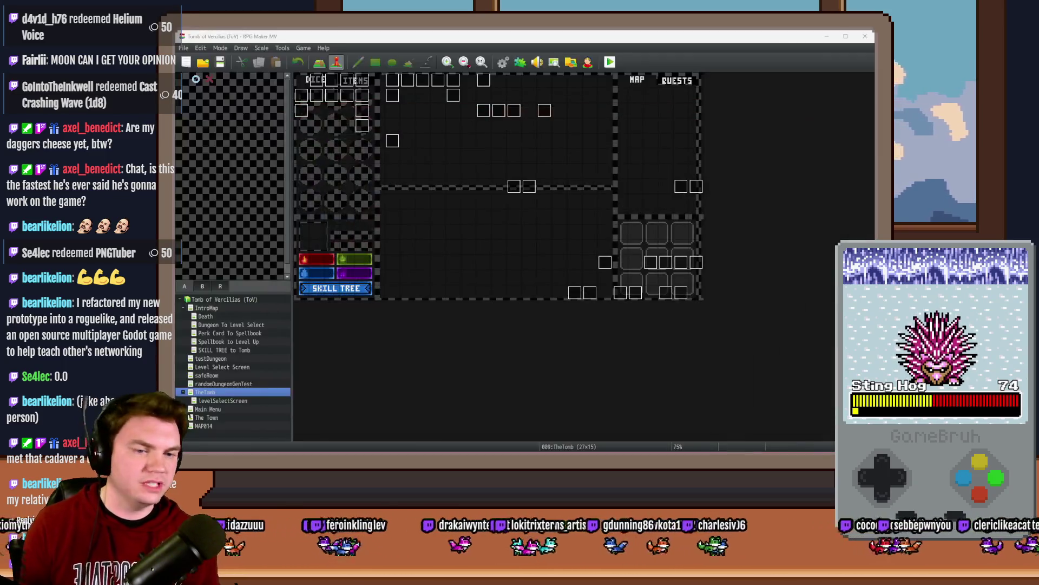
Step: Create a new 1280 × 720 pixel document
key("alt+Tab")
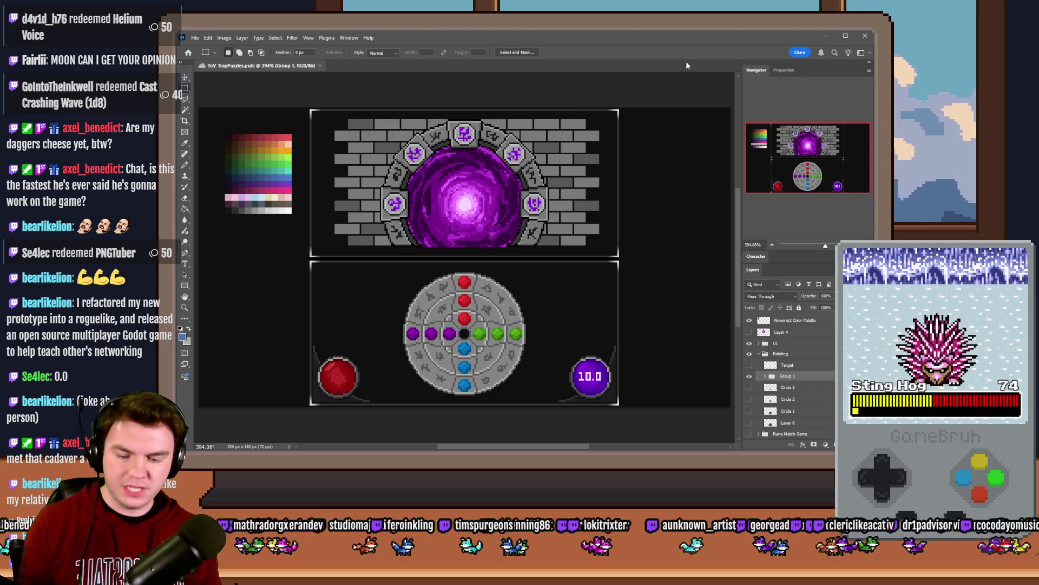
key("ctrl+n")
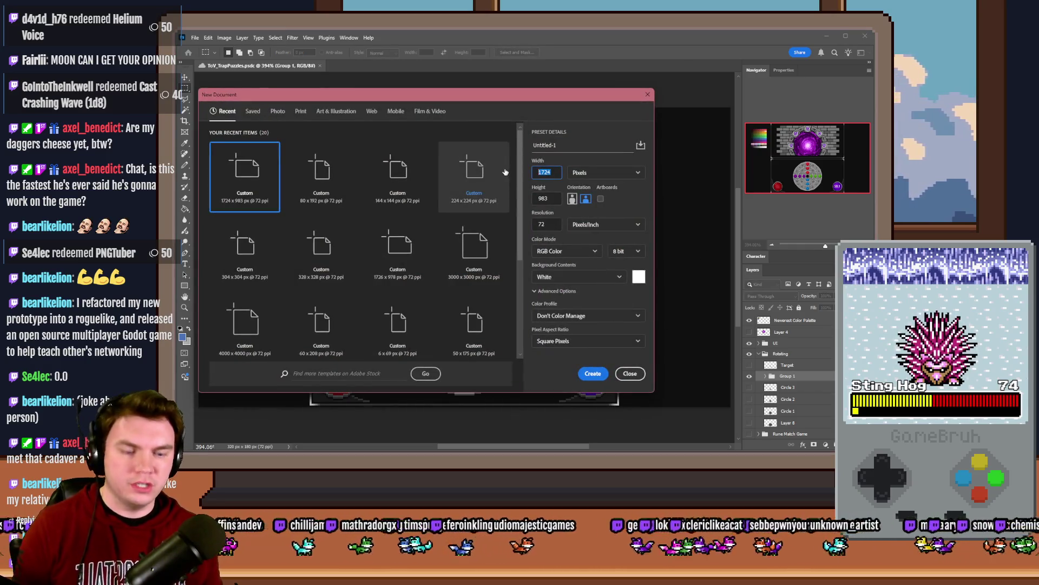
type("1280")
double_click(543, 198)
type("720")
left_click(593, 373)
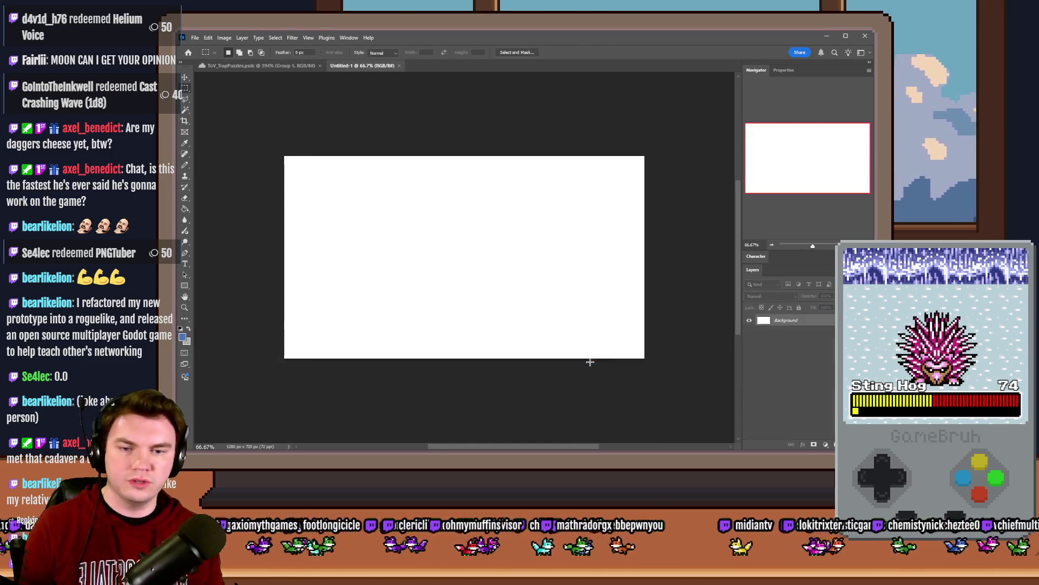
Step: Fit the view and reduce the canvas height to 100 pixels
key("h")
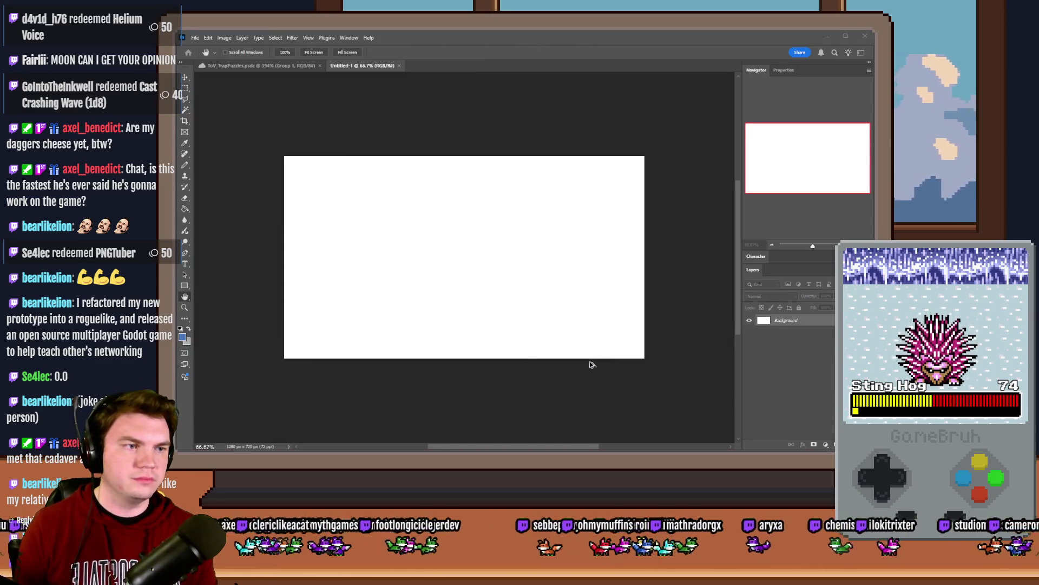
key("m")
scroll(351, 185, "up", 2)
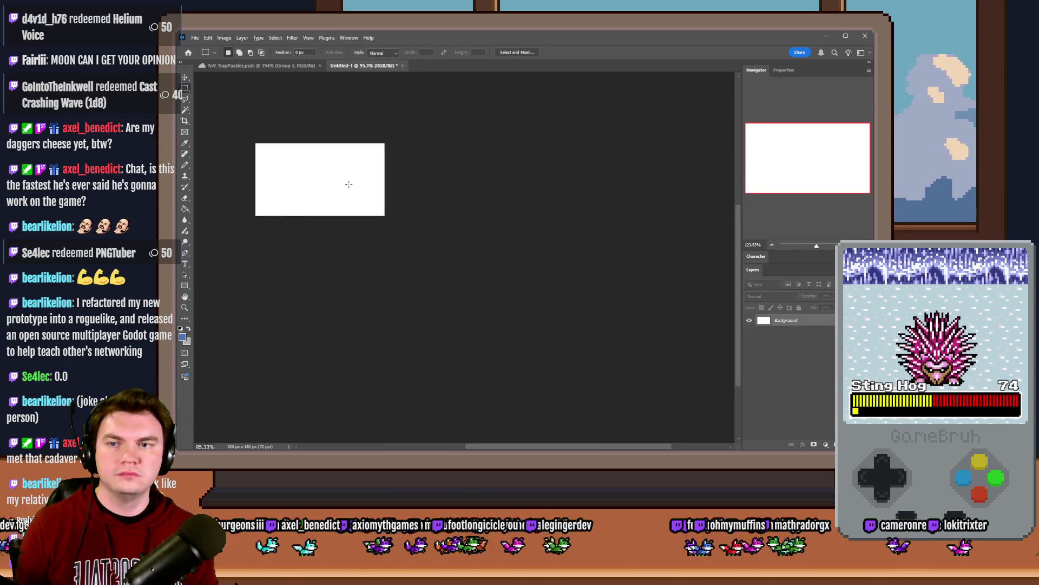
key("ctrl+0")
left_click(224, 37)
left_click(238, 109)
left_click(405, 244)
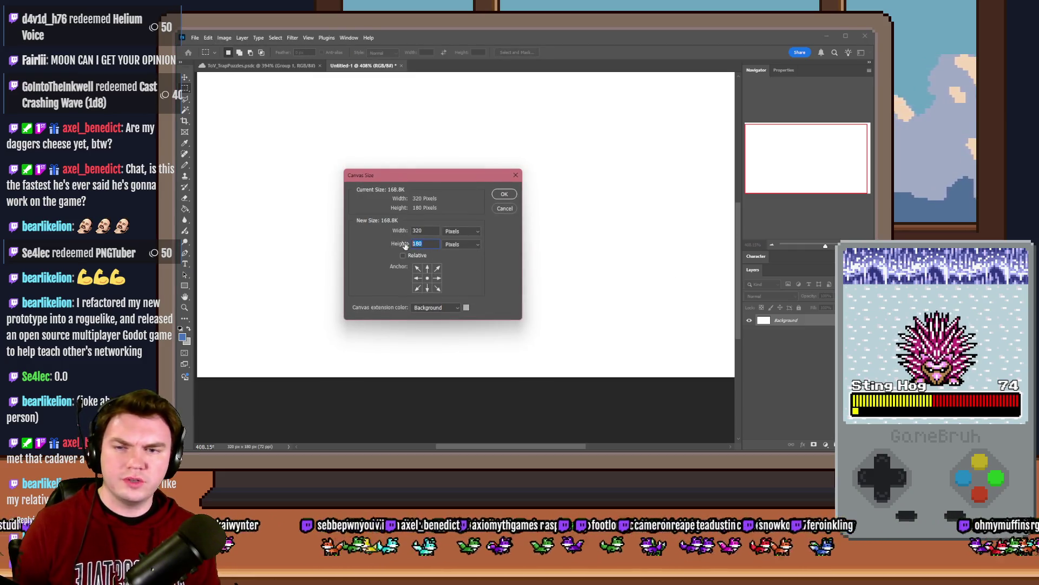
type("10")
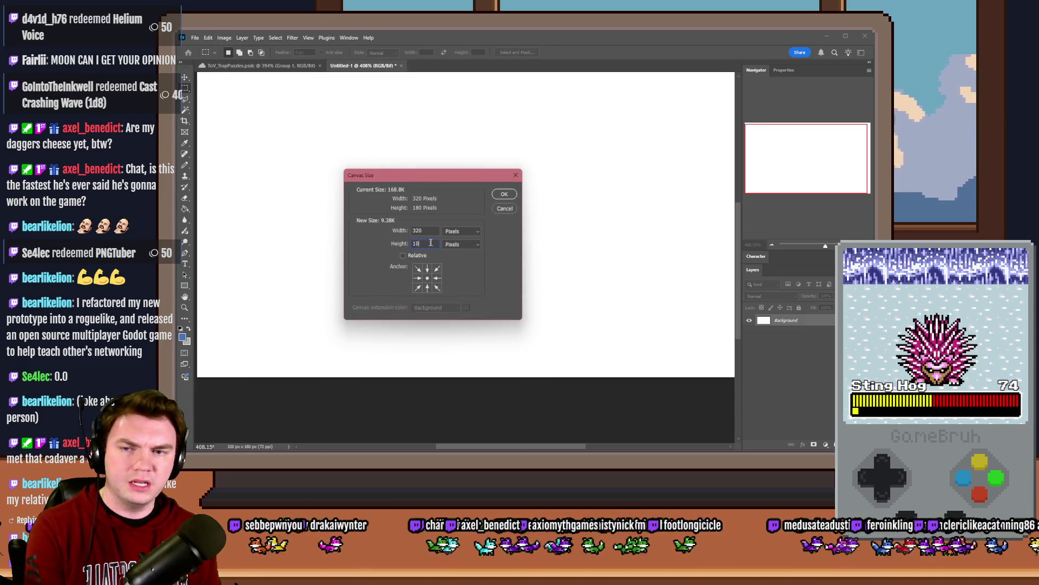
left_click(504, 194)
scroll(488, 292, "down", 2)
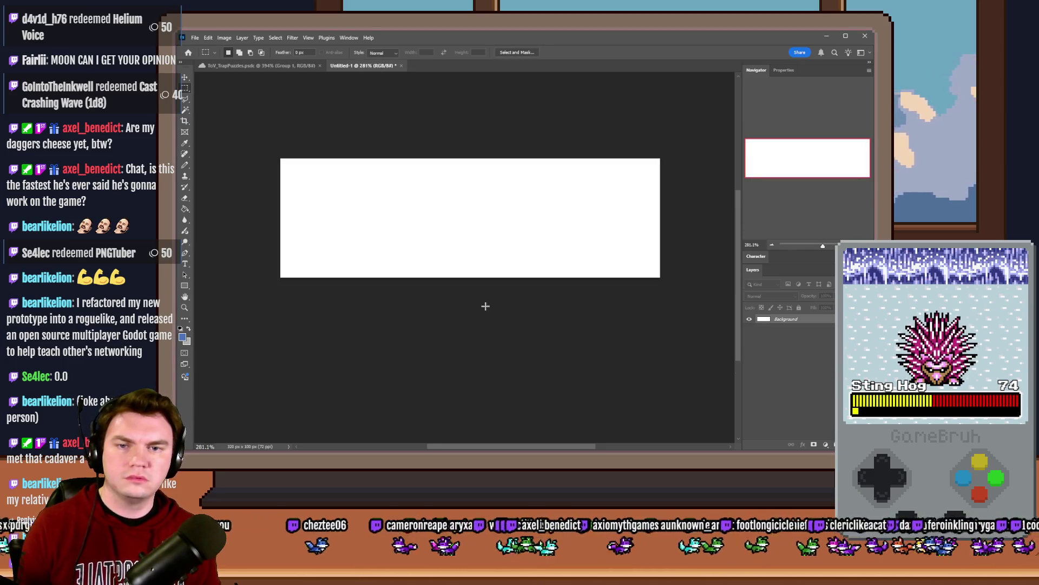
Step: Cut the canvas width down to 250 pixels
left_click(224, 38)
left_click(249, 112)
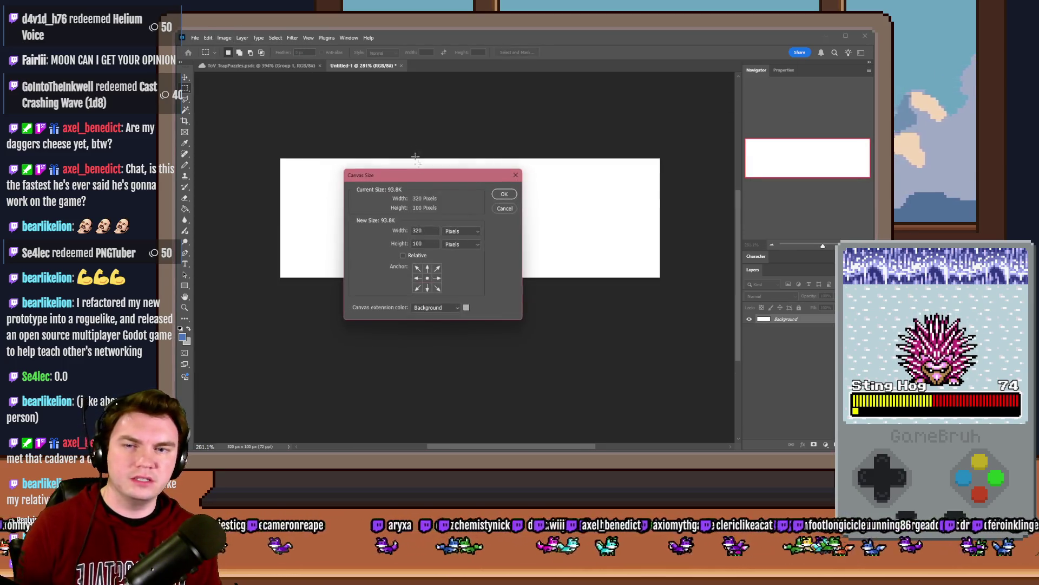
double_click(418, 231)
type("250")
left_click(504, 194)
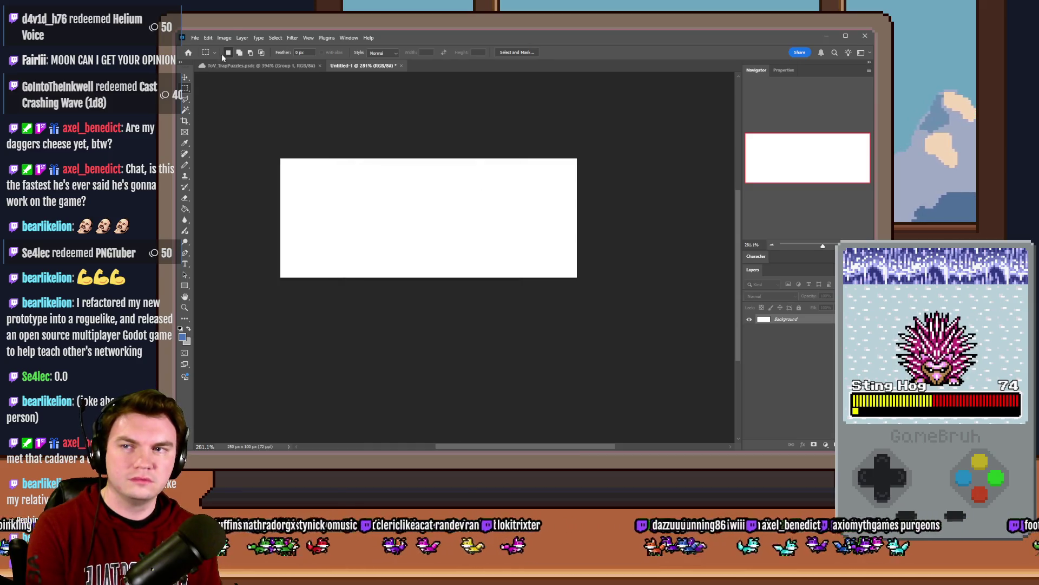
Step: Narrow the canvas further to 200 pixels wide and fit it to the window
left_click(224, 38)
left_click(239, 109)
type("200")
left_click(509, 195)
key("ctrl+0")
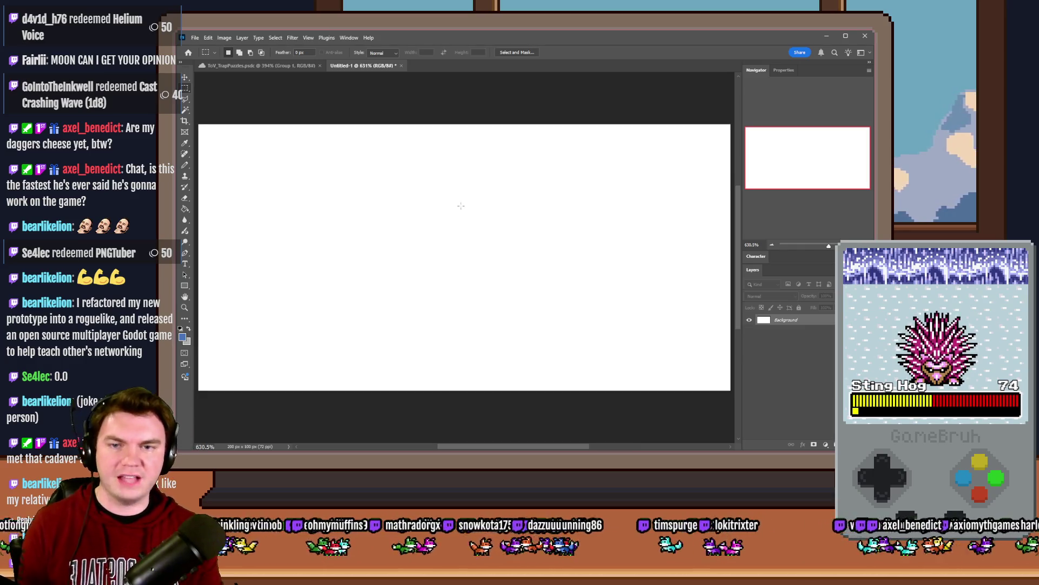
Step: Fill the canvas with black using the Paint Bucket
left_click(185, 208)
left_click(182, 336)
left_click(554, 274)
key("Return")
left_click(600, 211)
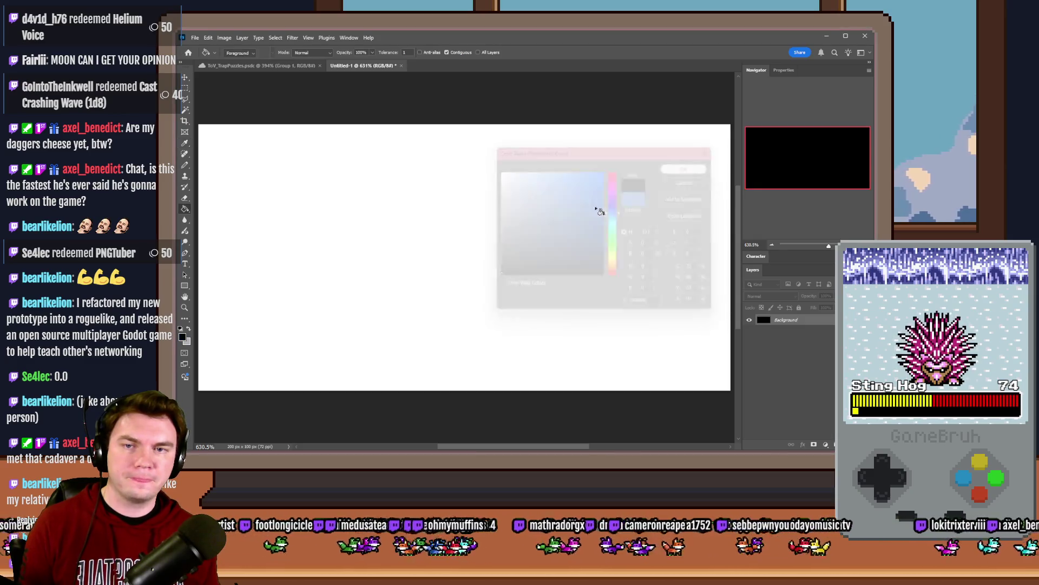
Step: Add a new layer and set the Pencil to a 20 px size
key("b")
key("ctrl+shift+alt+n")
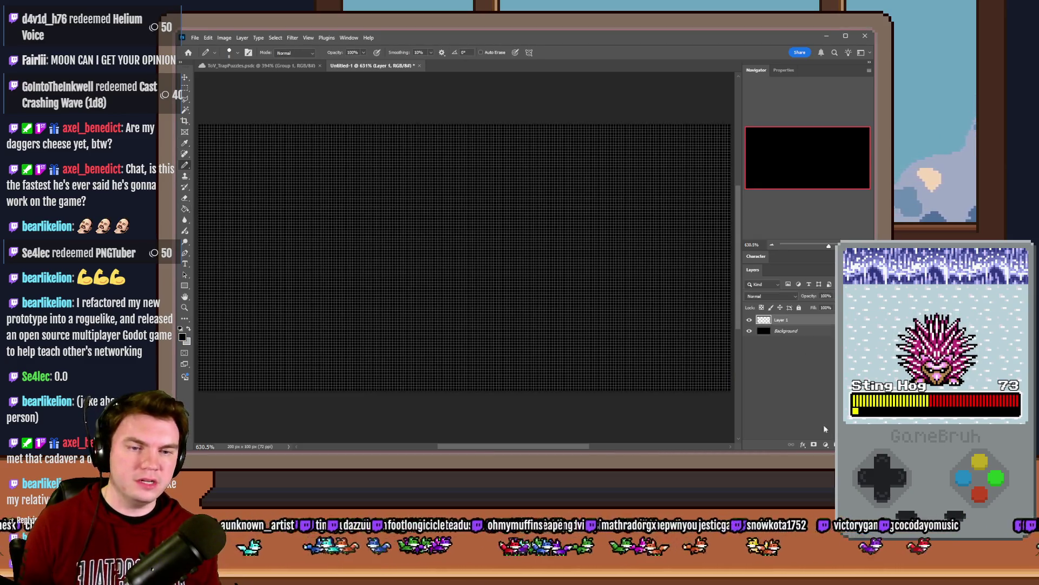
right_click(471, 271)
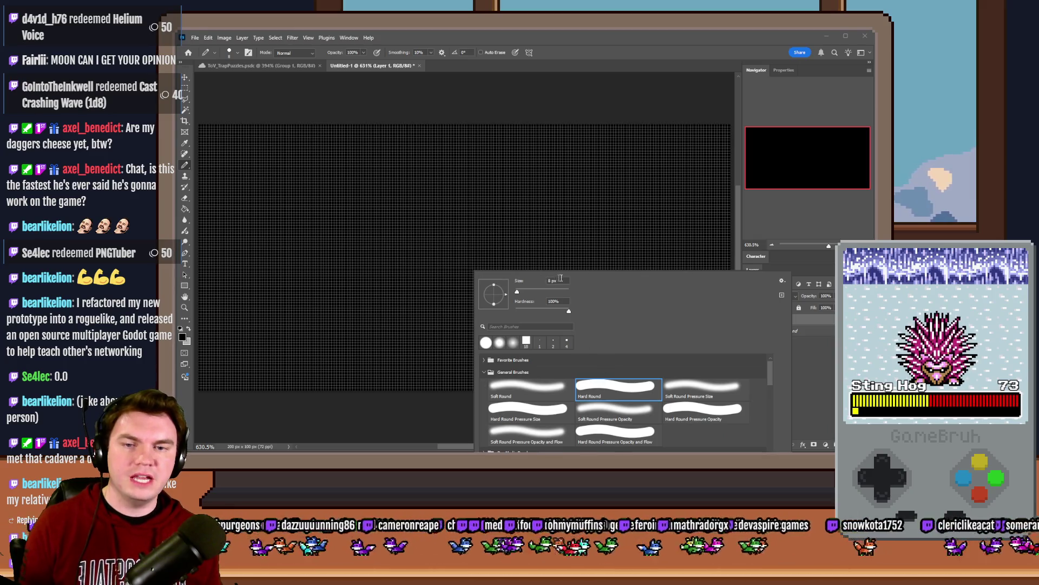
left_click(553, 281)
type("20")
right_click(368, 252)
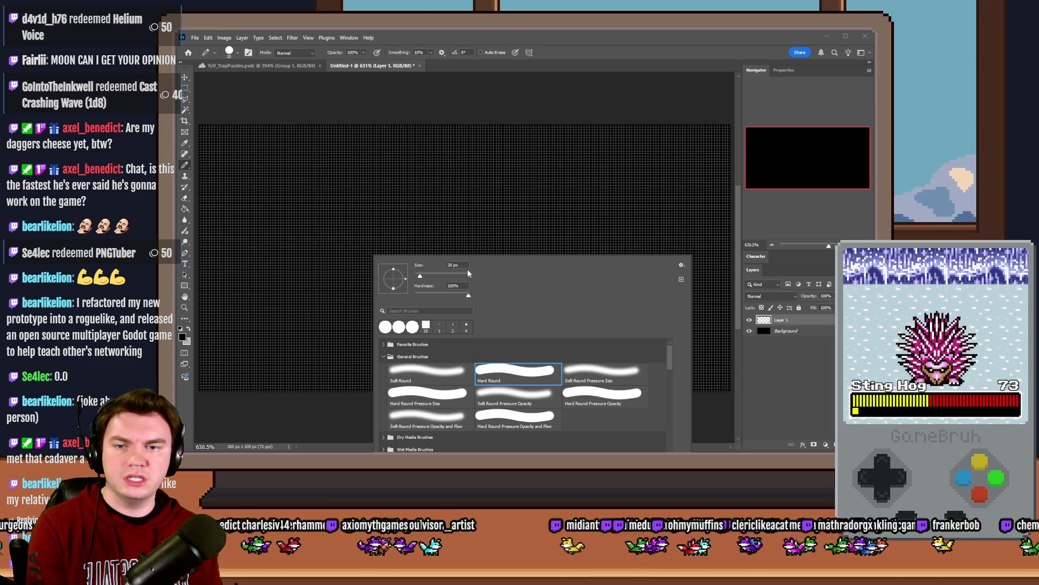
left_click(332, 239)
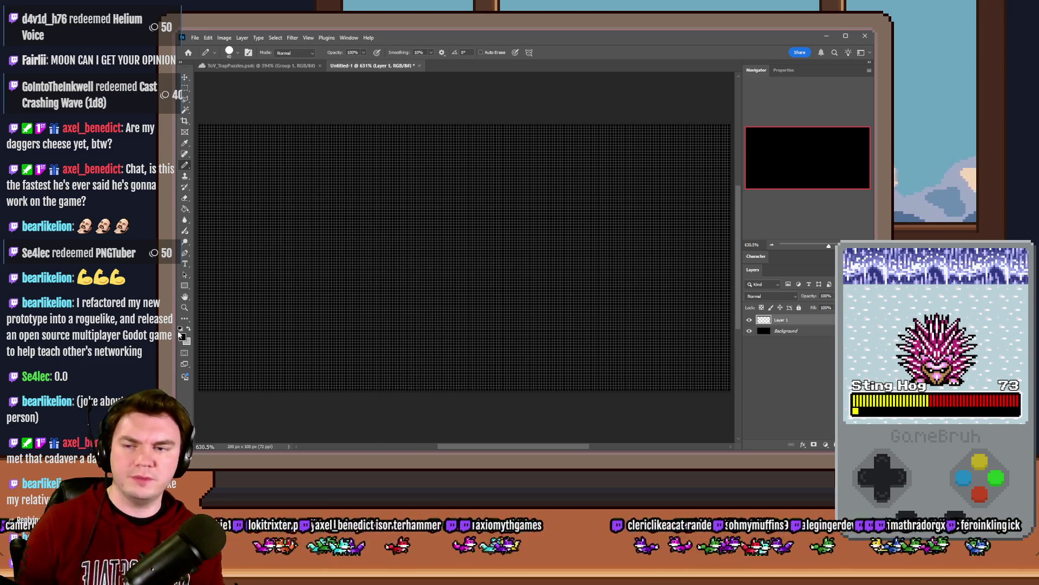
Step: Paint a 606060 grey dot at the centre of the canvas
left_click(182, 336)
left_click(498, 236)
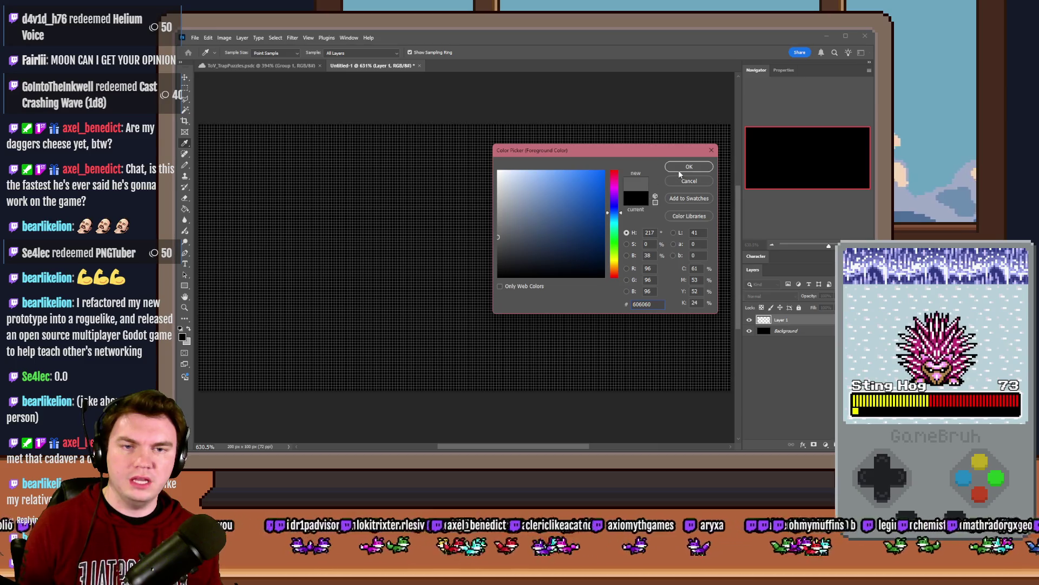
left_click(680, 172)
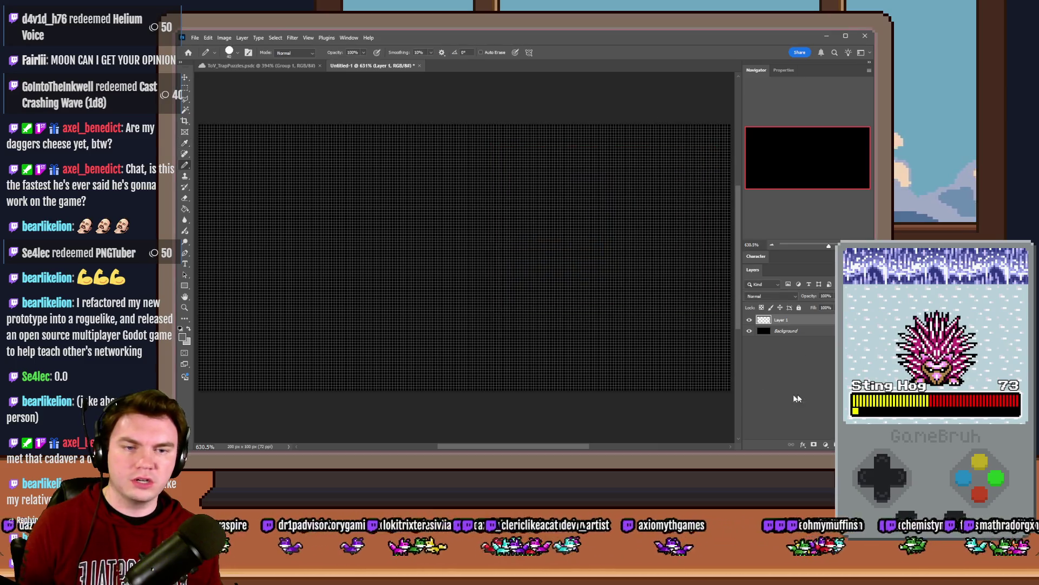
left_click(469, 248)
left_click(185, 88)
Step: Undo the misplaced duplicate and the original grey circle
mouse_move(476, 233)
left_mouse_down("ctrl+alt")
mouse_move(598, 232)
mouse_move(498, 209)
left_mouse_up("ctrl+alt")
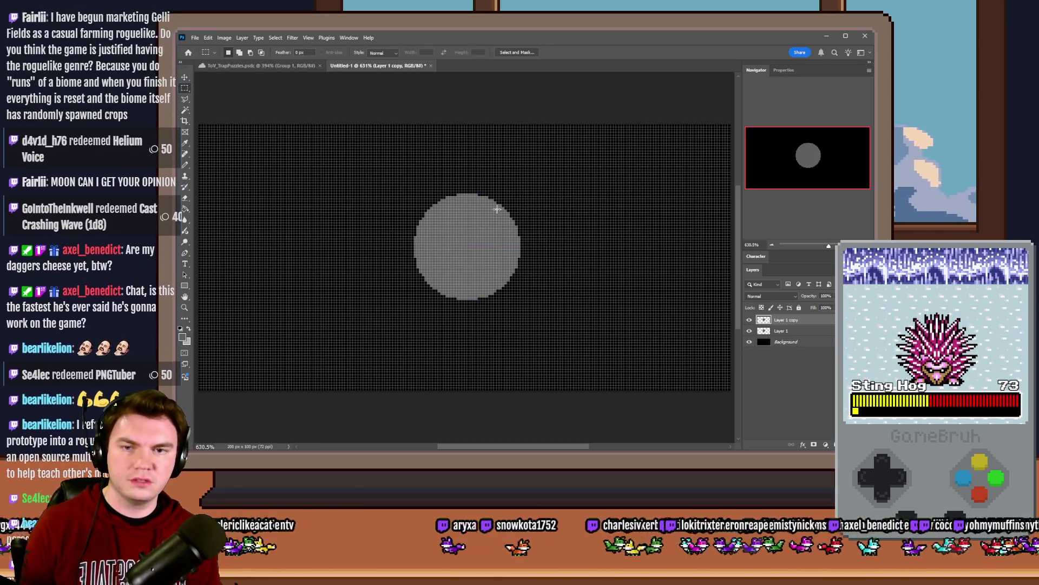
scroll(467, 195, "up", 3)
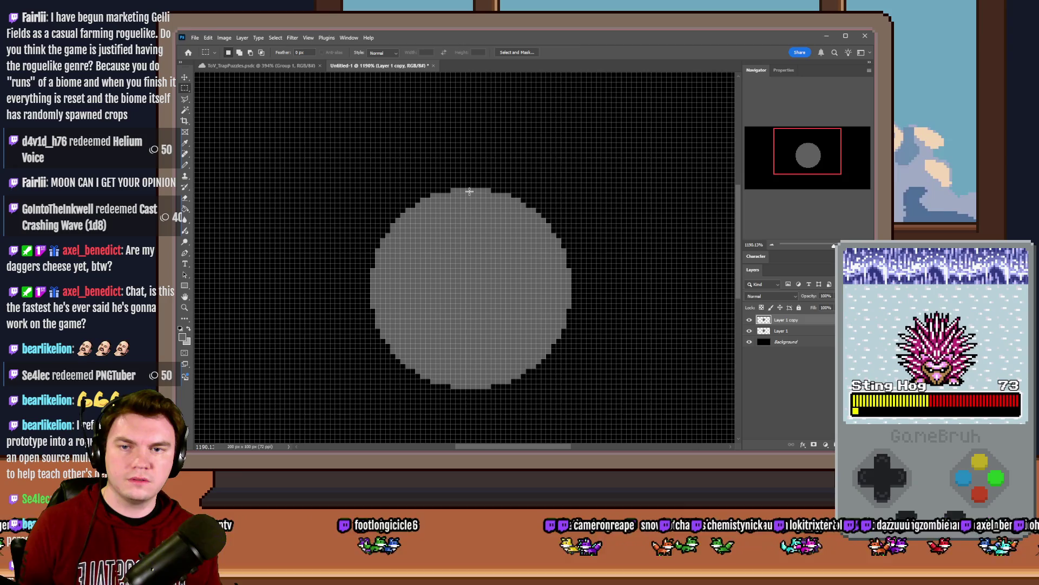
key("ctrl+z")
key("ctrl+z")
key("ctrl+z")
Step: Restamp a single grey circle near the canvas centre with the Pencil
left_click(184, 164)
right_click(495, 193)
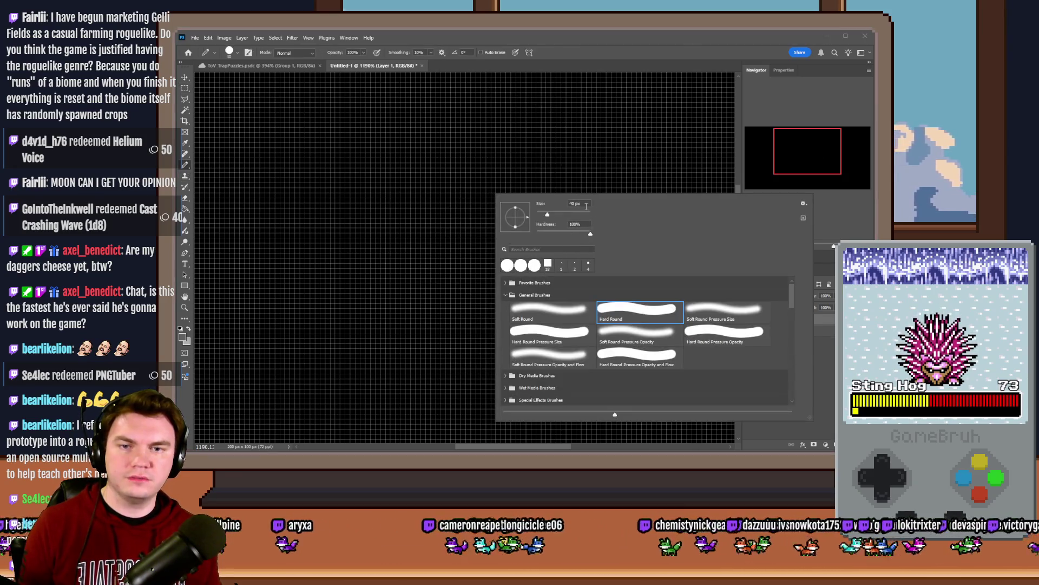
key("Escape")
scroll(505, 232, "down", 3)
right_click(508, 235)
double_click(590, 246)
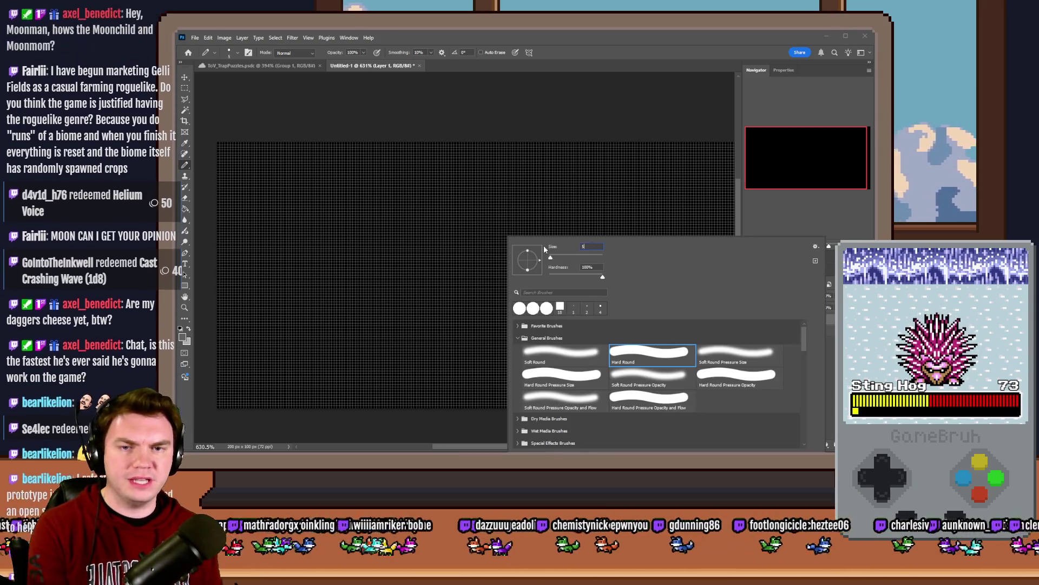
key("Return")
scroll(452, 273, "down", 1)
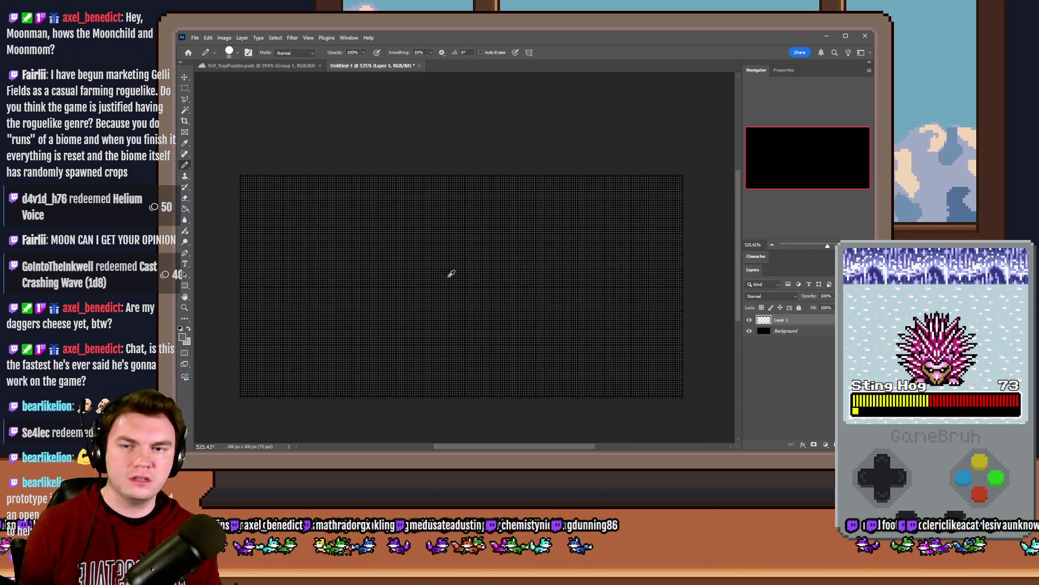
scroll(451, 273, "up", 1)
left_click(455, 271)
Step: Duplicate the grey circle and place the copy right beside the original
scroll(420, 311, "down", 2)
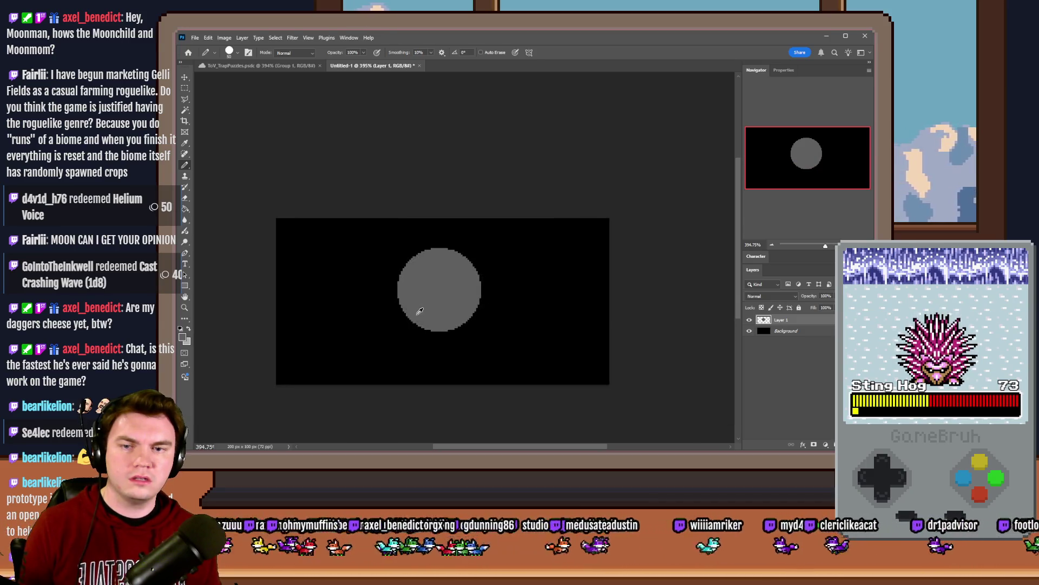
scroll(406, 314, "up", 3)
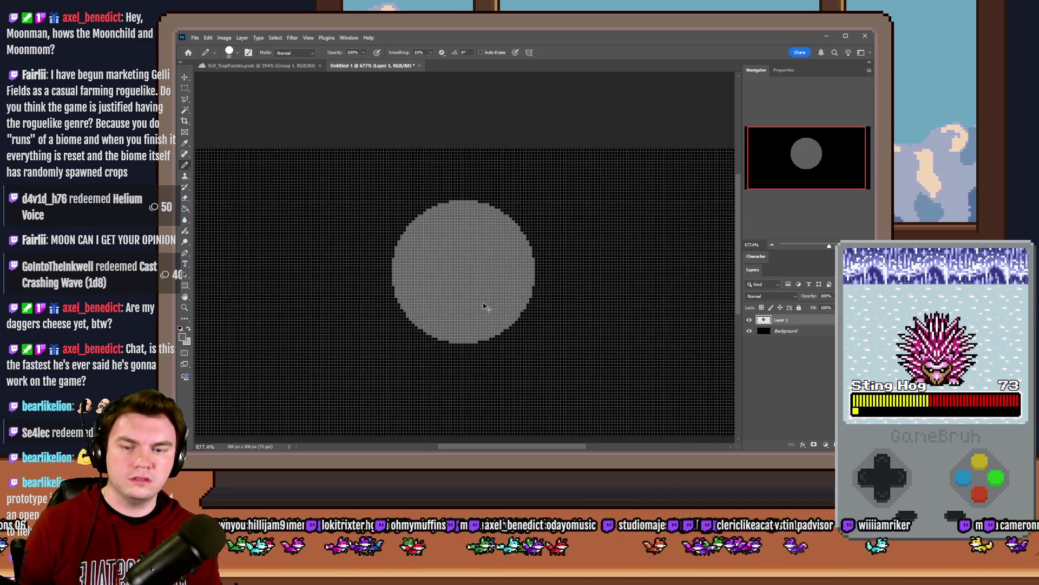
key("ctrl+j")
mouse_move(487, 311)
left_mouse_down()
mouse_move(520, 295)
mouse_move(651, 298)
left_mouse_up()
scroll(650, 295, "down", 3)
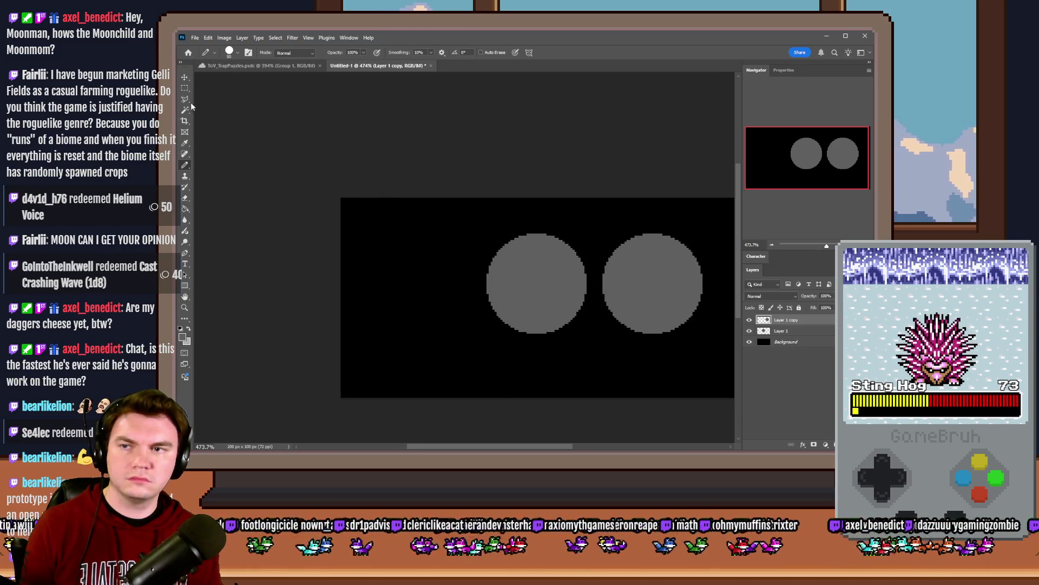
Step: Add a third circle in line, merge all three onto one layer, and shift them slightly right
left_click(185, 88)
scroll(533, 290, "up", 1)
key("ctrl+j")
left_click_drag(671, 290, 399, 292)
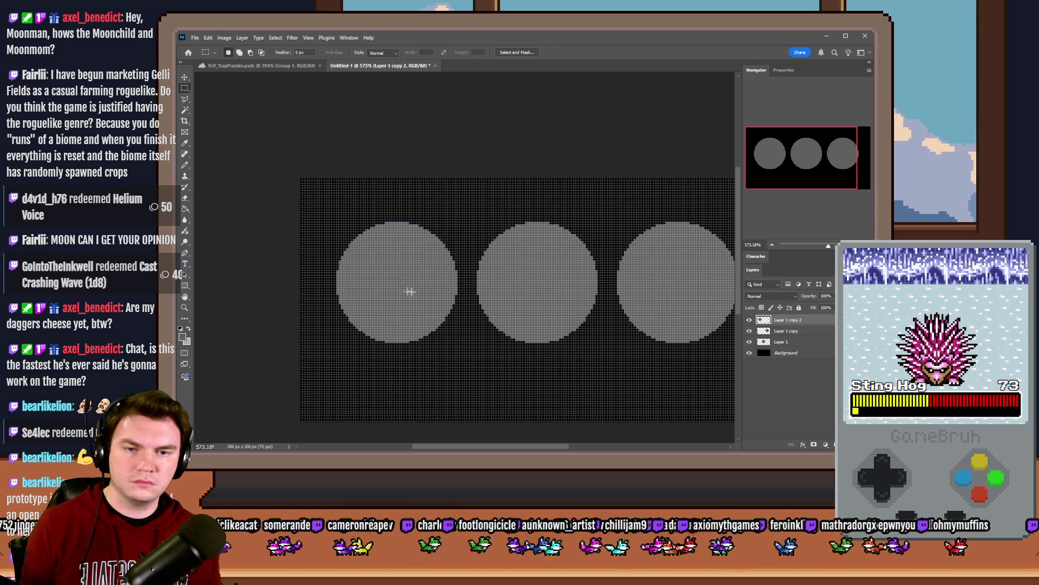
key("ctrl+r")
key("ctrl+e")
key("ctrl+e")
left_click_drag(487, 263, 490, 243)
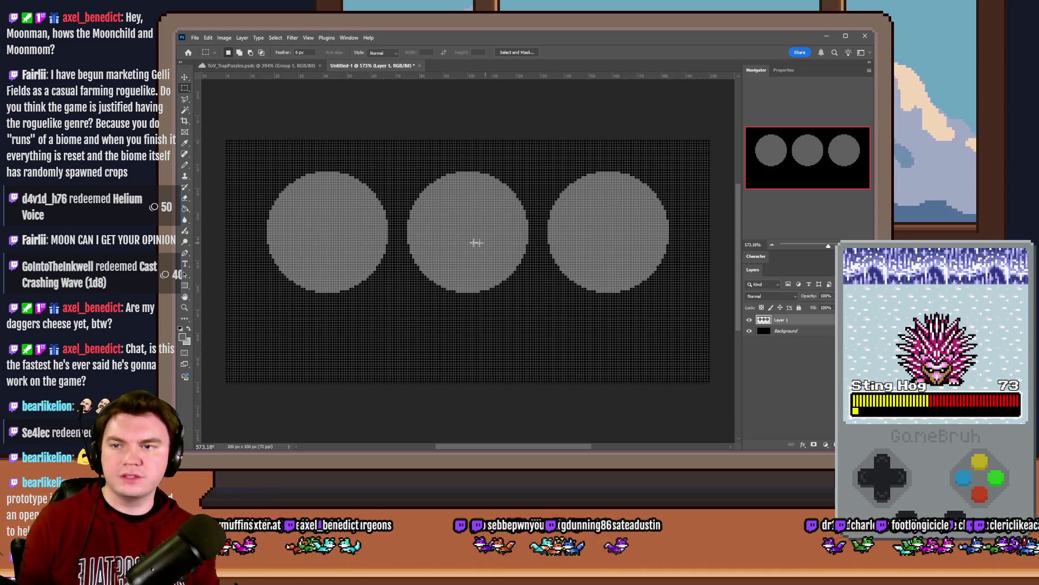
left_click(185, 165)
Step: Set the Pencil to 1 px and draw trial cross lines through the left circle
right_click(320, 231)
type("1")
key("Return")
left_click_drag(327, 172, 326, 293)
left_click_drag(258, 231, 383, 231)
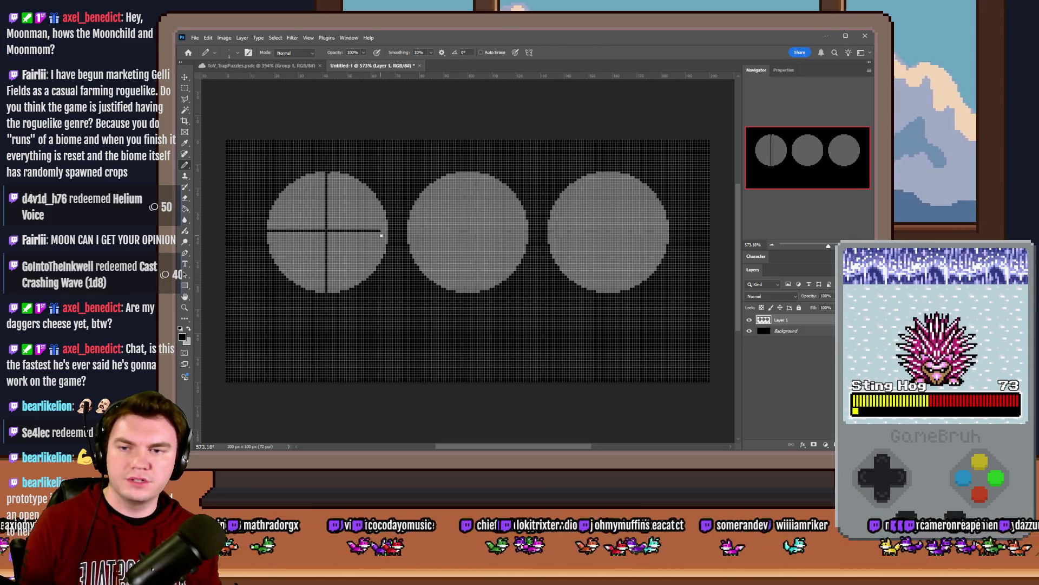
key("ctrl+z")
Step: Draw a thin black diagonal X across each of the three grey circles
key("ctrl+z")
left_click_drag(286, 187, 372, 270)
left_click_drag(365, 189, 276, 257)
left_click_drag(439, 181, 516, 265)
left_click_drag(516, 192, 425, 275)
key("ctrl+z")
key("ctrl+z")
left_click_drag(509, 187, 414, 255)
left_click_drag(431, 187, 514, 269)
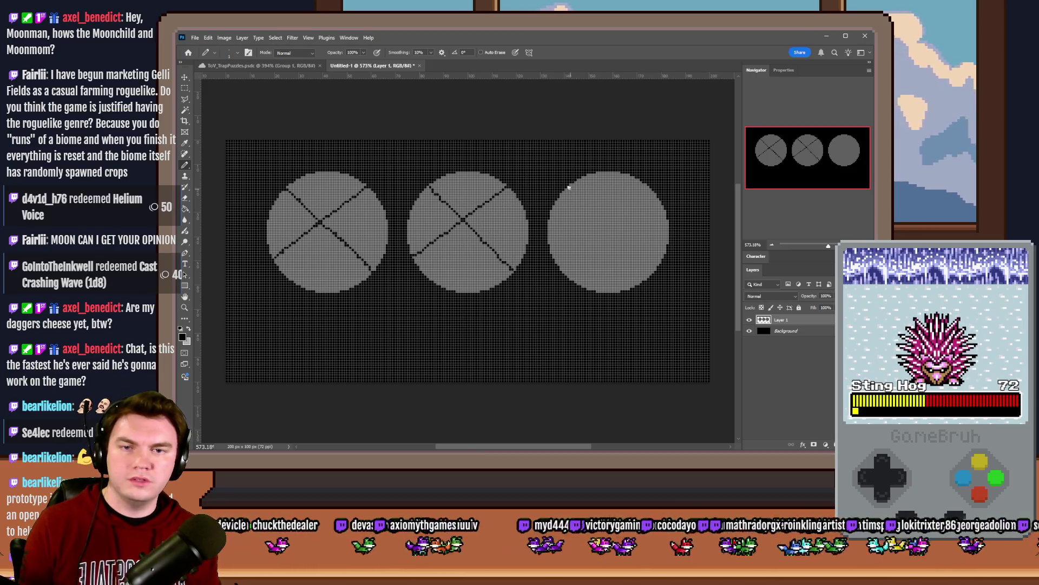
left_click_drag(570, 189, 653, 270)
left_click_drag(653, 191, 567, 276)
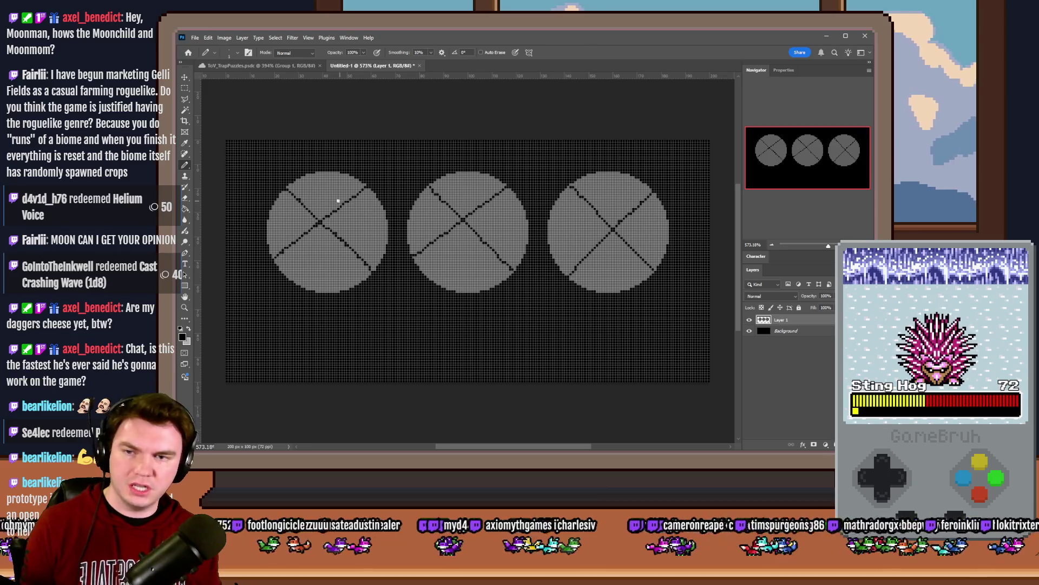
Step: Sketch small rune marks — loops, hooks, a C and an f-shape — in the circles' wedges
mouse_move(332, 186)
left_mouse_down()
mouse_move(320, 195)
mouse_move(332, 199)
left_mouse_up()
mouse_move(459, 187)
left_mouse_down()
mouse_move(457, 198)
mouse_move(474, 191)
mouse_move(507, 222)
left_mouse_up()
mouse_move(476, 254)
left_mouse_down()
mouse_move(447, 274)
mouse_move(471, 269)
left_mouse_up()
left_click_drag(417, 214, 426, 231)
left_click_drag(312, 261, 338, 260)
mouse_move(350, 211)
left_mouse_down()
mouse_move(363, 221)
mouse_move(344, 223)
left_mouse_up()
mouse_move(280, 220)
left_mouse_down()
mouse_move(274, 231)
mouse_move(287, 232)
left_mouse_up()
left_click_drag(564, 227, 573, 229)
left_click_drag(628, 183, 611, 201)
mouse_move(665, 225)
left_mouse_down()
mouse_move(646, 234)
mouse_move(667, 239)
mouse_move(610, 281)
left_mouse_up()
left_click_drag(623, 249, 607, 264)
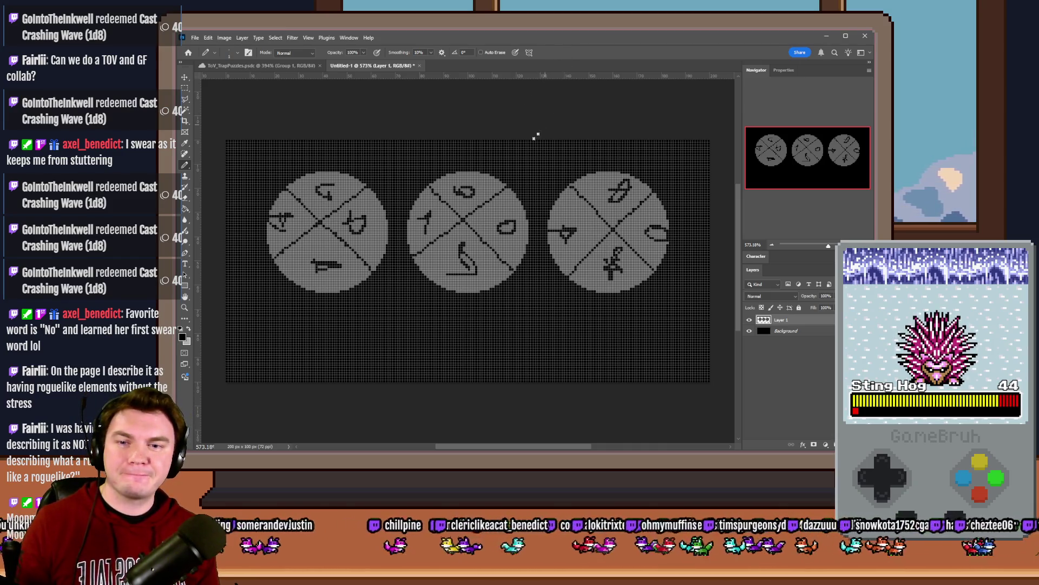
Step: Switch to the Rectangular Marquee tool
left_click(185, 88)
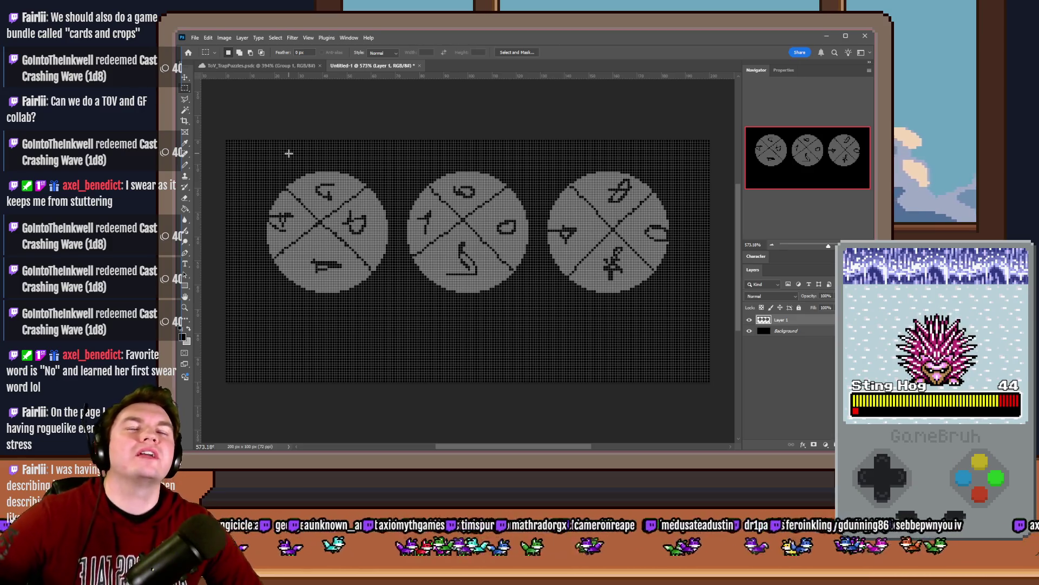
Step: Set the Pencil brush size to 6 px
key("b")
right_click(340, 160)
left_click(421, 169)
type("6")
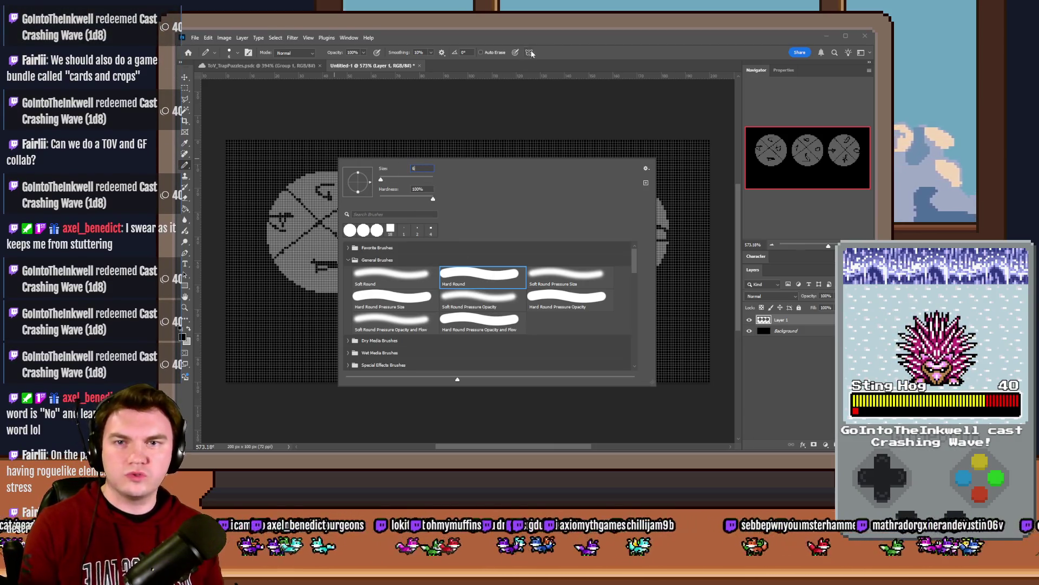
key("Return")
Step: On a new Layer 2, dot three grey dots above the left wheel and two above the middle
left_click(813, 444)
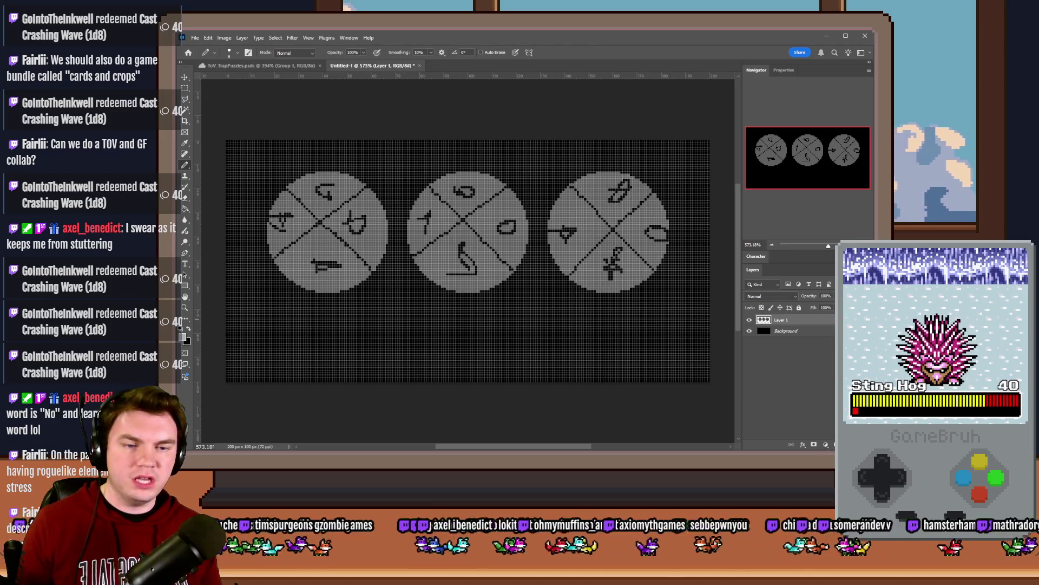
left_click(293, 153)
left_click(322, 152)
left_click(361, 152)
left_click(441, 152)
left_click(467, 152)
Step: Add the last grey dot above the middle wheel and three above the right wheel
left_click(497, 152)
left_click(591, 155)
left_click(616, 155)
left_click(639, 155)
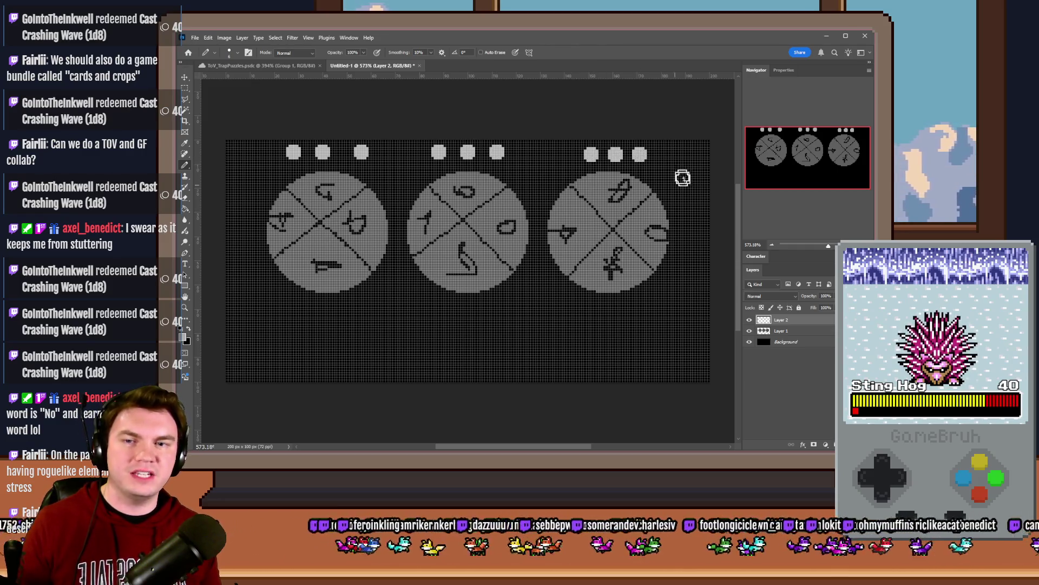
Step: Recolour the first dot above the left wheel bright red
left_click(183, 336)
left_click_drag(549, 203, 600, 171)
key("Return")
left_click(293, 152)
Step: Recolour the first dot above the middle wheel bright green
left_click(183, 337)
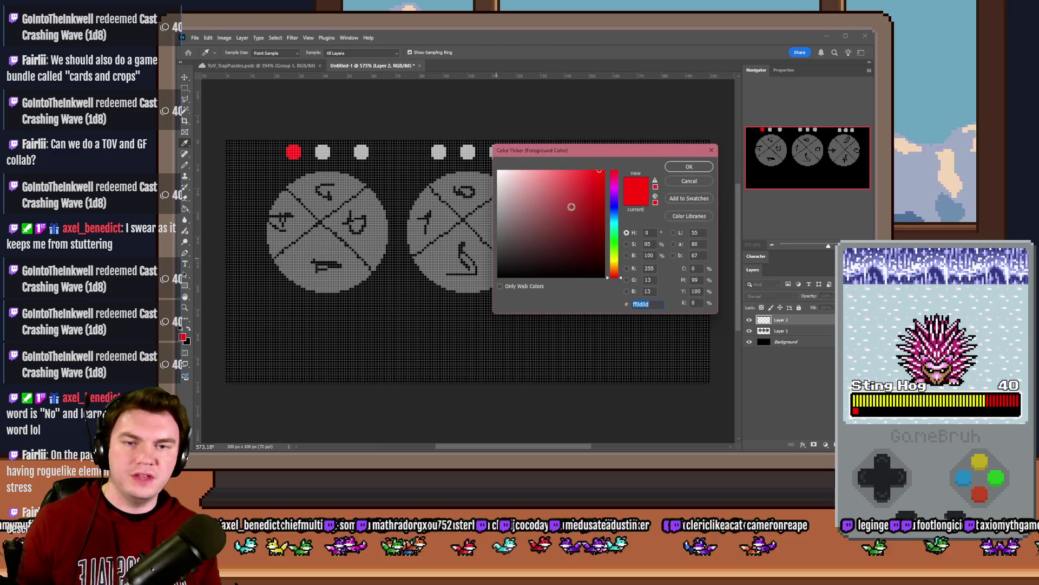
left_click(614, 244)
left_click(692, 168)
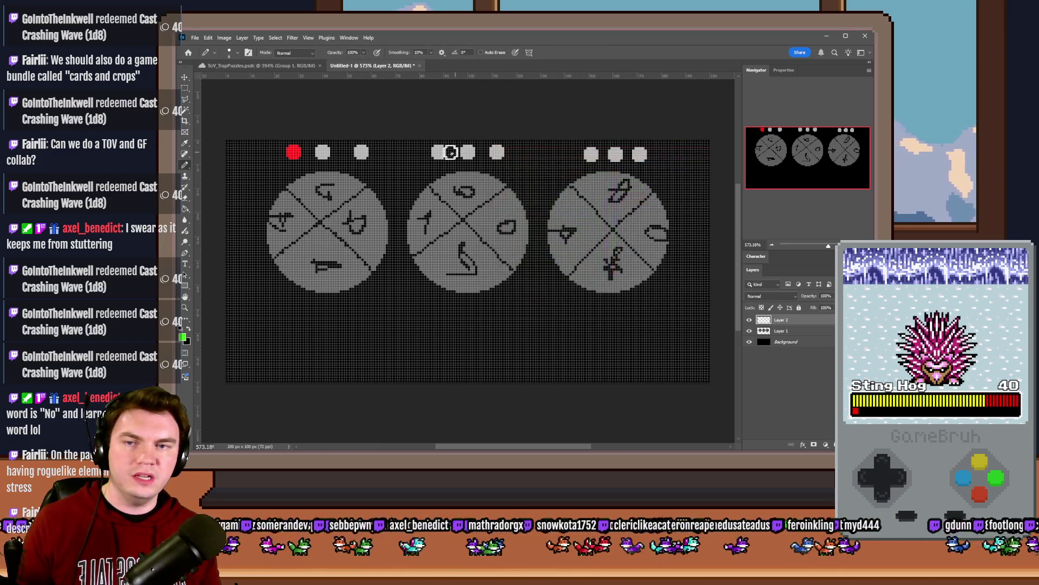
left_click(438, 152)
Step: Recolour the first dot above the right wheel orange
left_click(188, 339)
left_click_drag(614, 245, 614, 268)
left_click(689, 166)
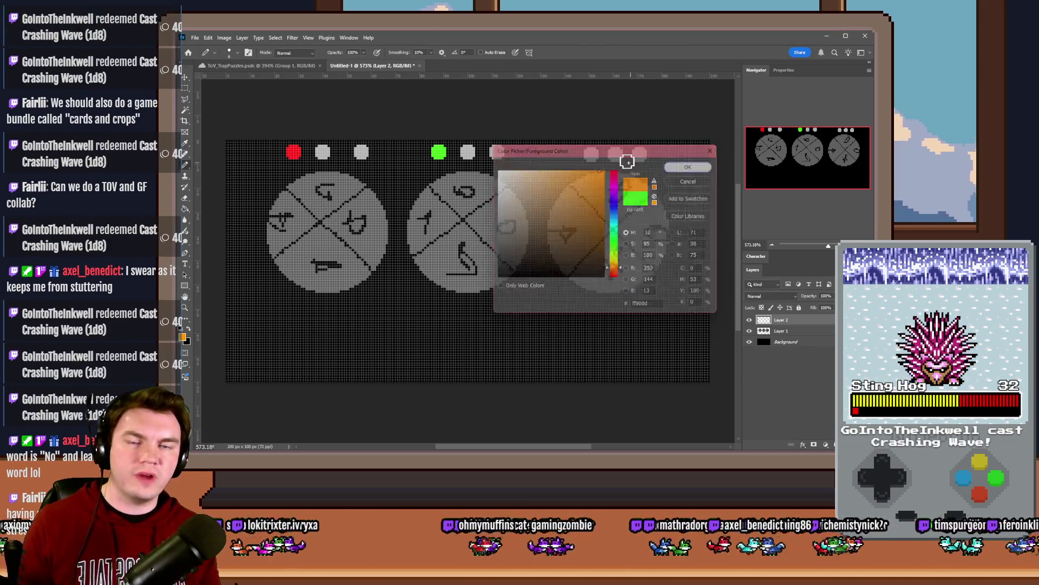
left_click(591, 154)
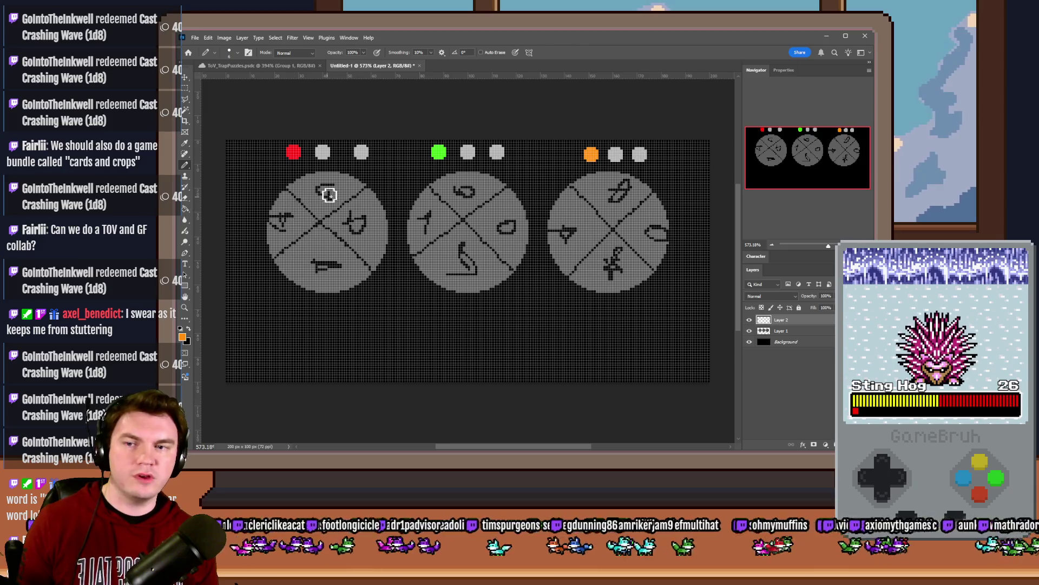
Step: Paint the second dot above the left wheel green, sampled from the existing green dot
left_click(182, 337)
left_click(439, 152)
left_click(669, 167)
left_click(323, 153)
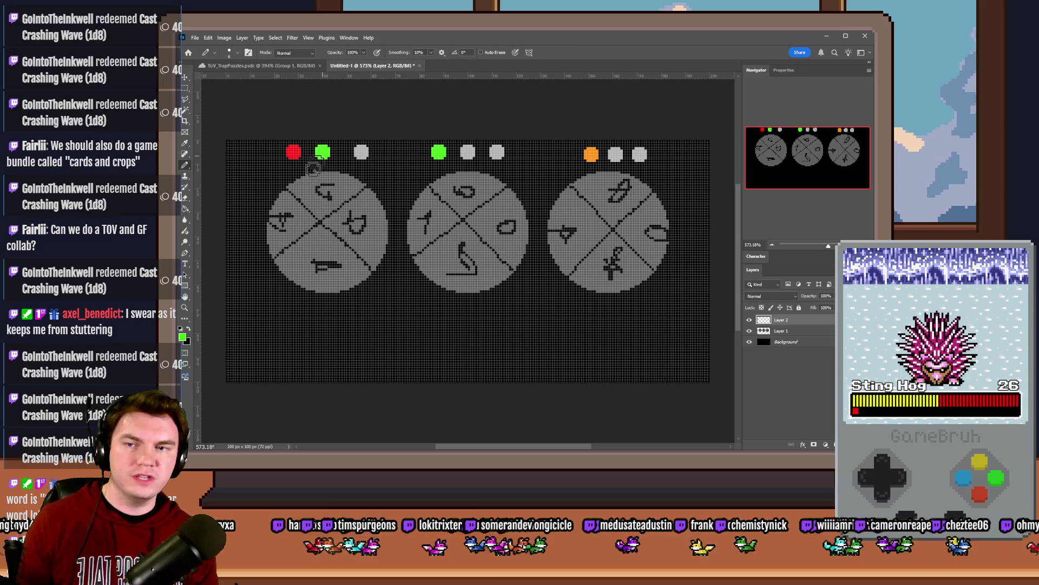
Step: Colour the second dot above the right wheel red, sampled from the left wheel's first dot
left_click(182, 336)
left_click_drag(626, 152, 610, 169)
left_click(593, 155)
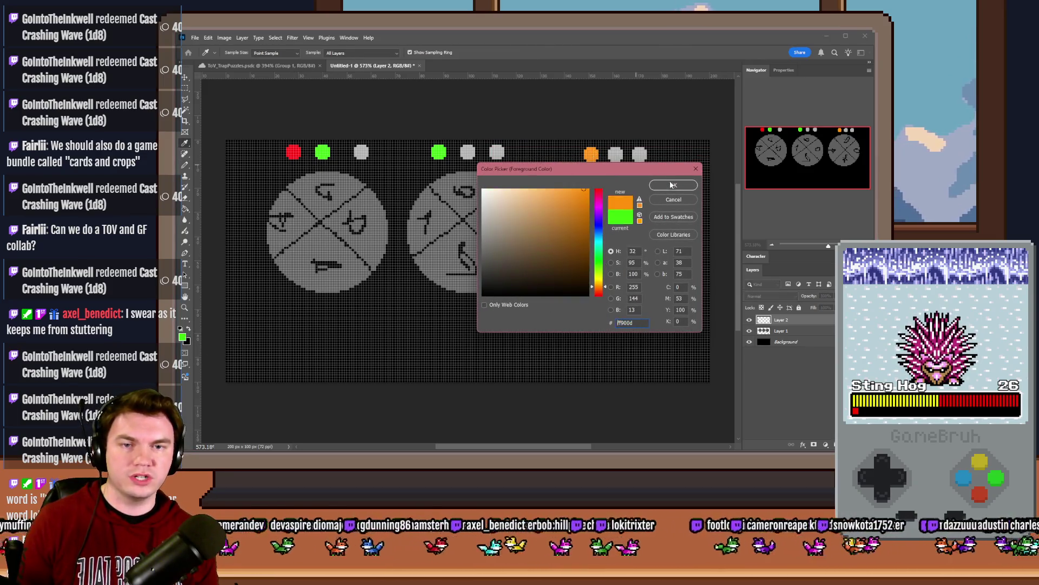
left_click(672, 184)
left_click(615, 155)
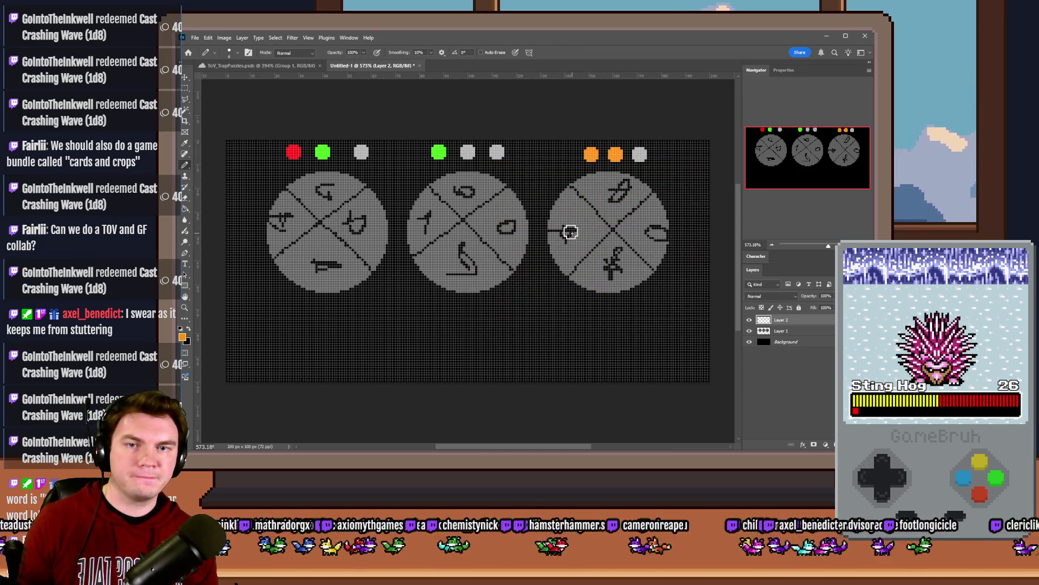
left_click(182, 336)
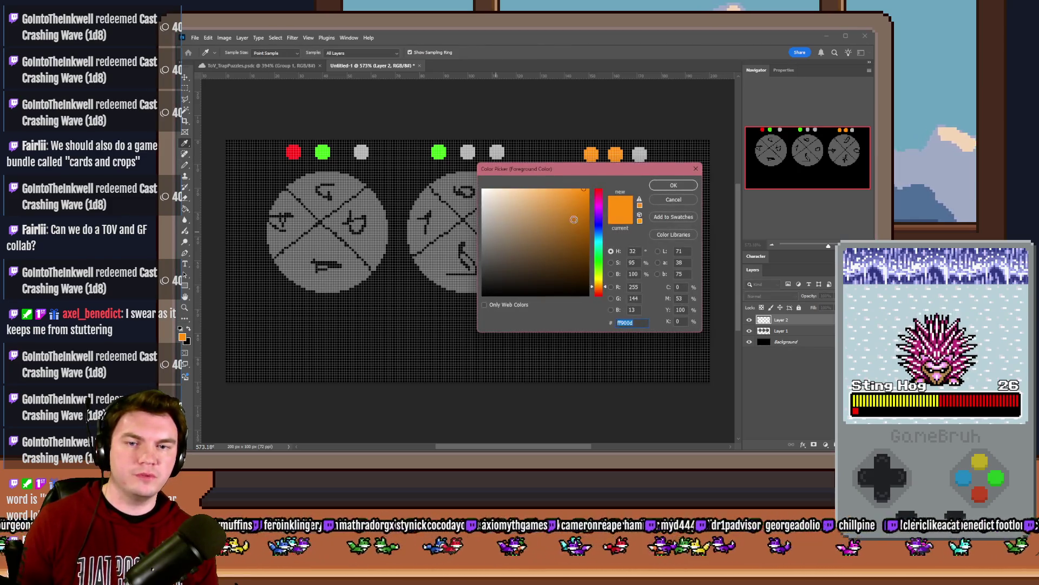
left_click(295, 151)
left_click(673, 184)
left_click(615, 155)
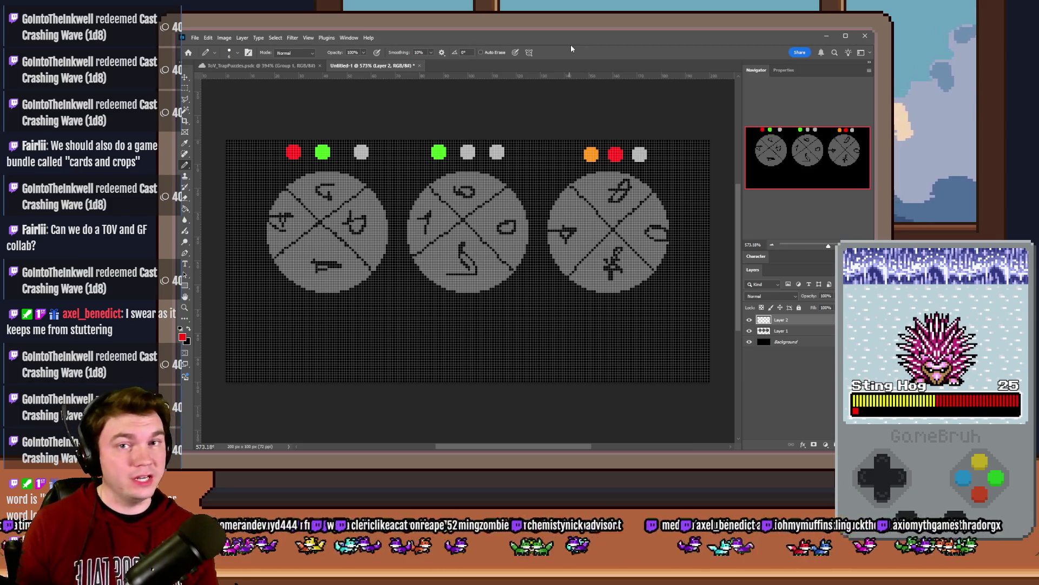
Step: Paint the second dot above the middle wheel green, then add a new layer
left_click(438, 153, "alt")
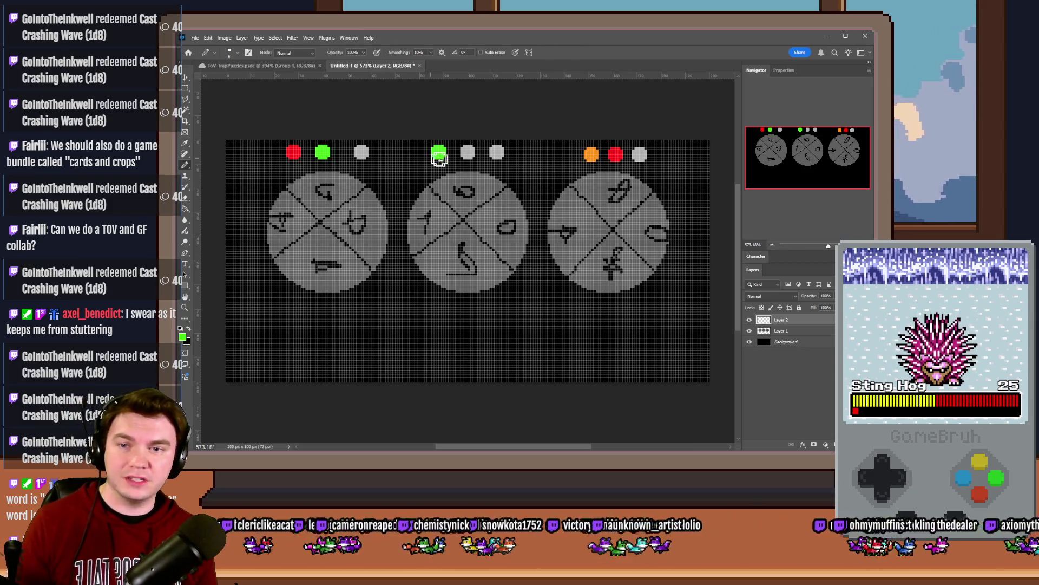
left_click(468, 153)
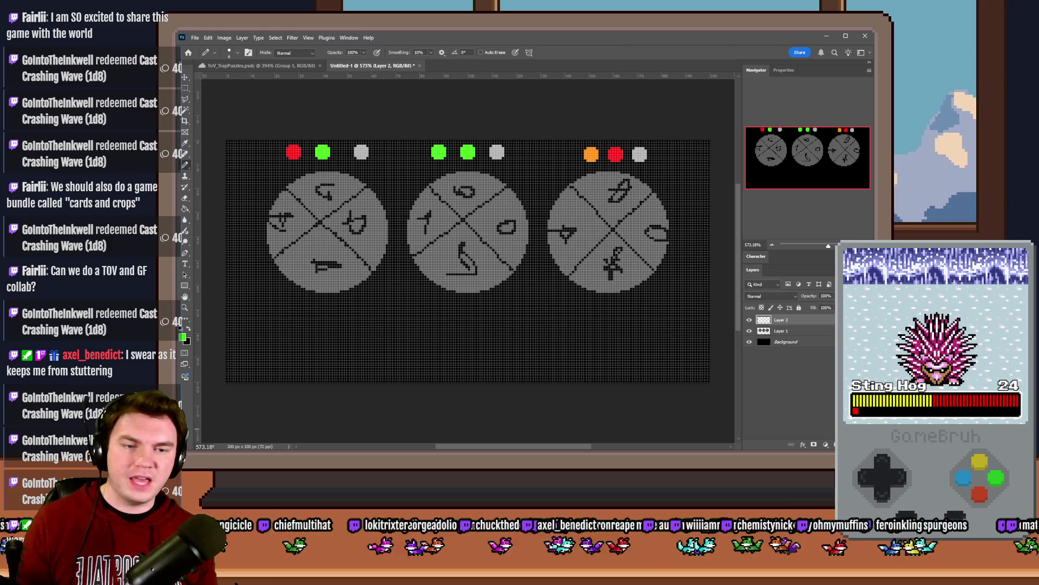
key("ctrl+shift+alt+n")
Step: Sample the wheel's grey and draw a grey stroke beneath the three wheels
left_click(329, 237, "alt")
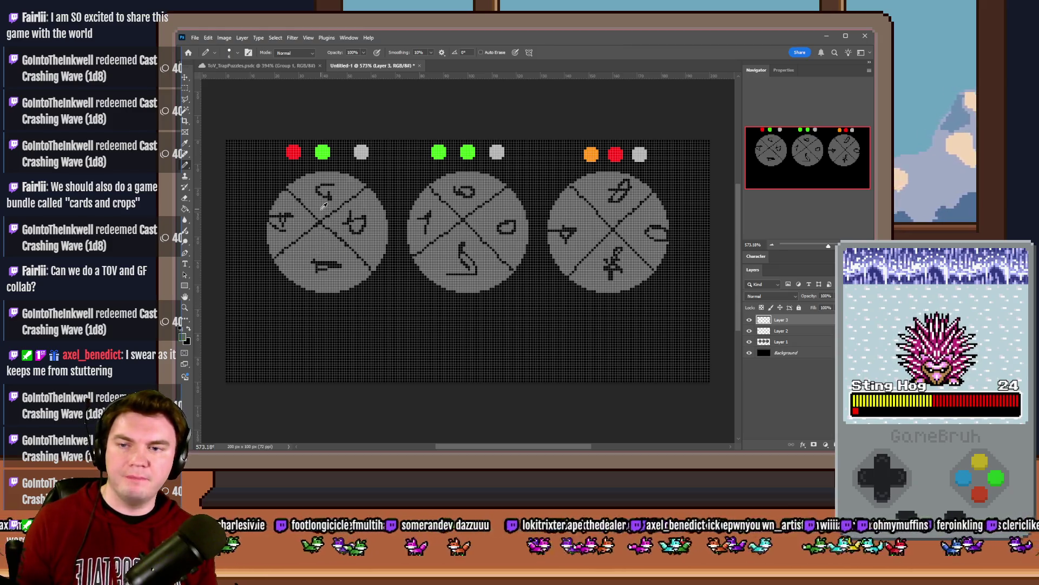
mouse_move(397, 317)
left_mouse_down()
mouse_move(540, 318)
mouse_move(538, 348)
mouse_move(393, 346)
mouse_move(457, 330)
mouse_move(522, 339)
mouse_move(408, 334)
left_mouse_up()
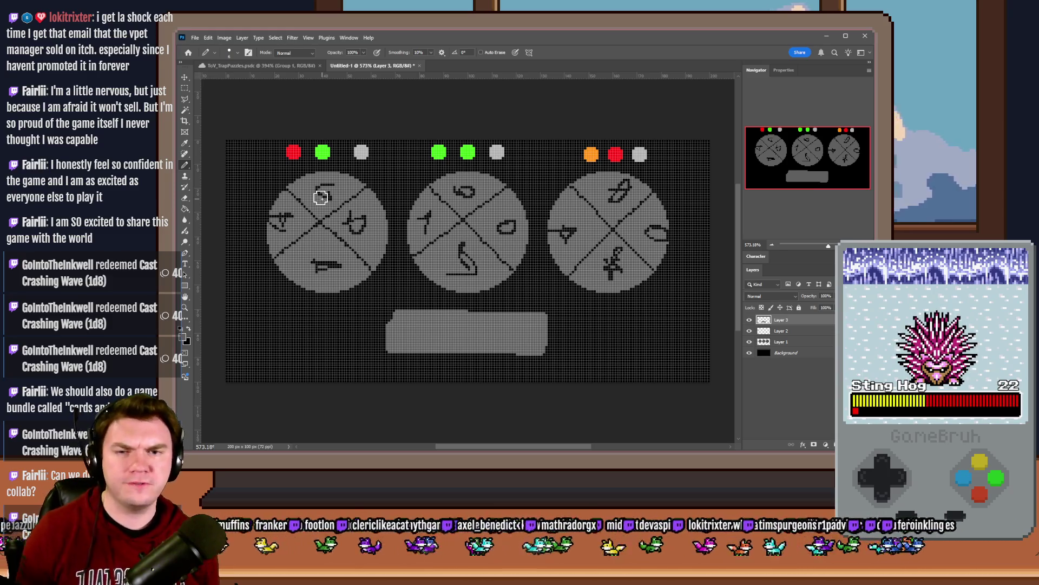
Step: Start an RPG Maker MV playtest and turn on debug switch 0164 PORTALPUZZLE
key("alt+Tab")
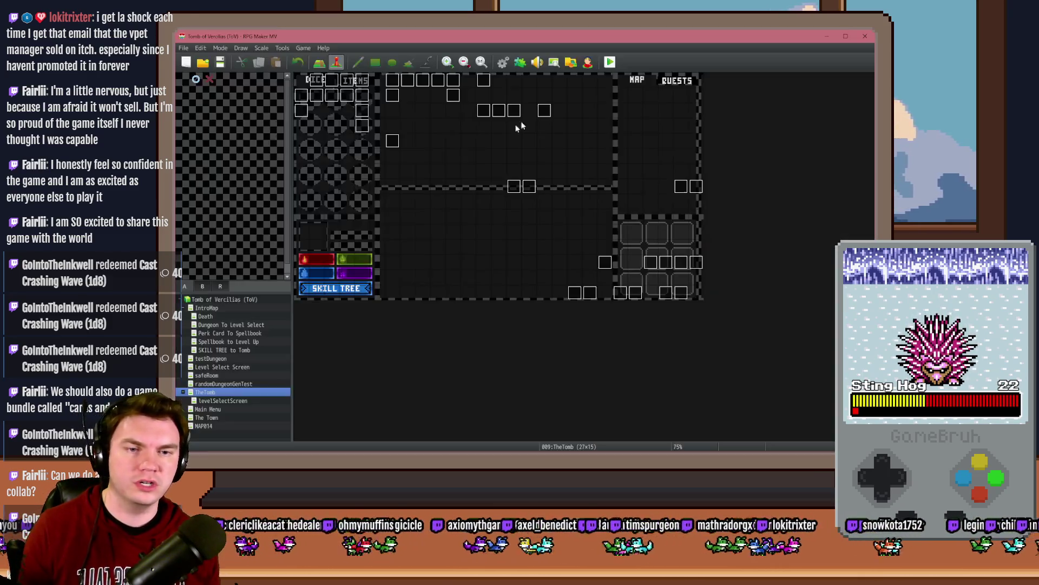
left_click(618, 62)
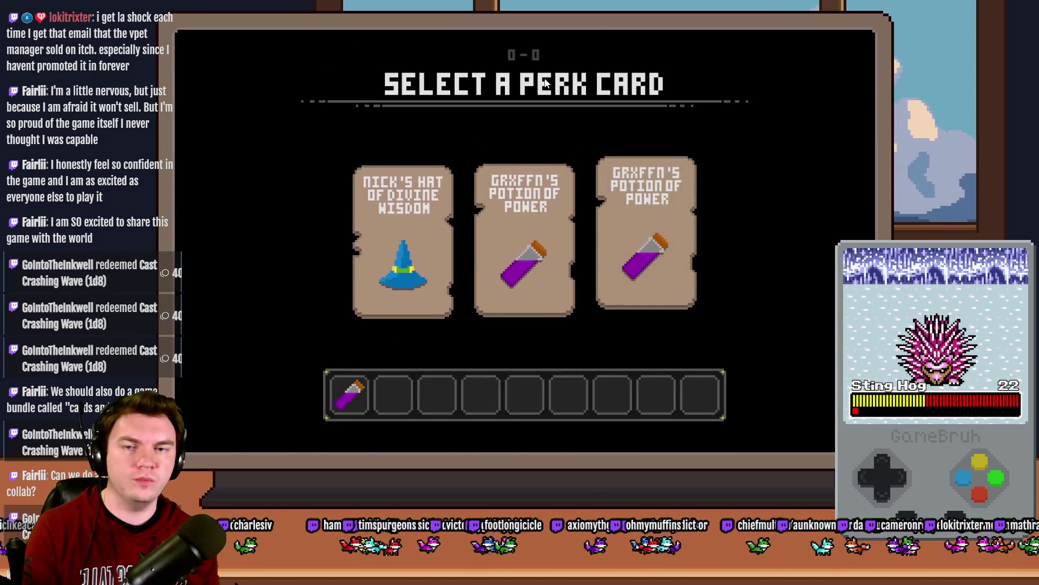
key("F9")
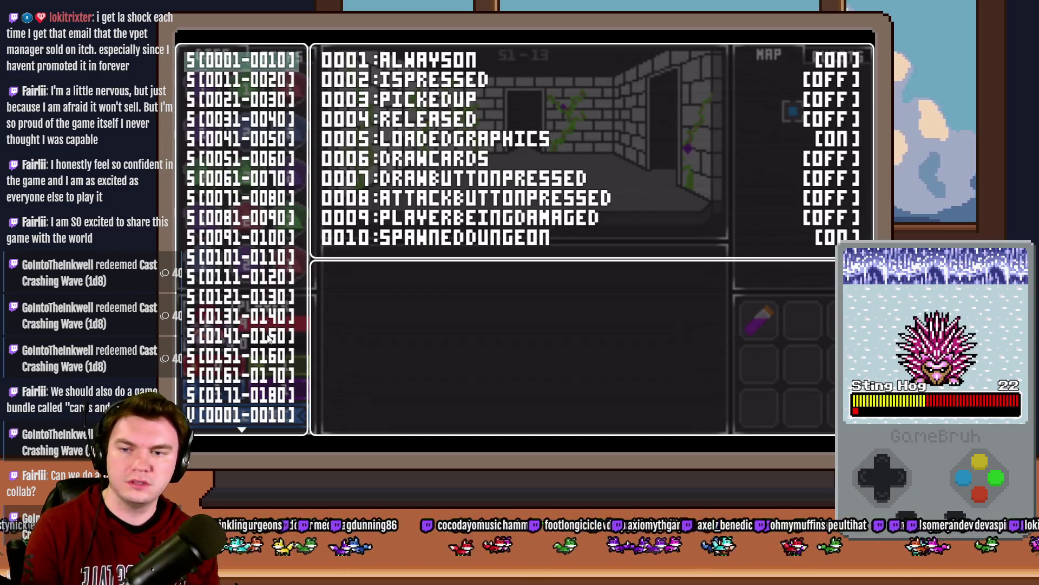
left_click(266, 382)
key("Return")
key("Down")
key("Down")
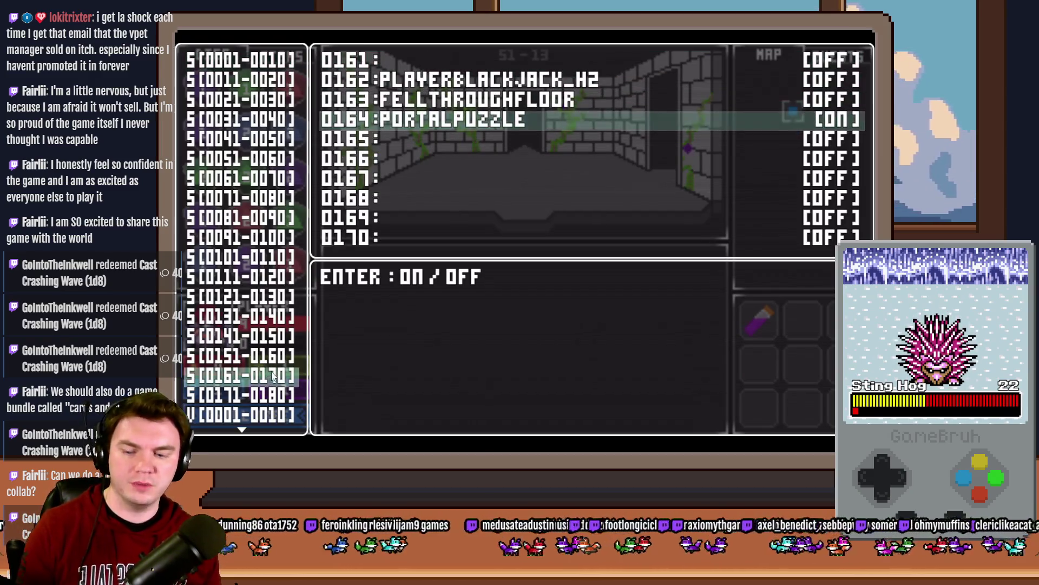
key("Escape")
key("Escape")
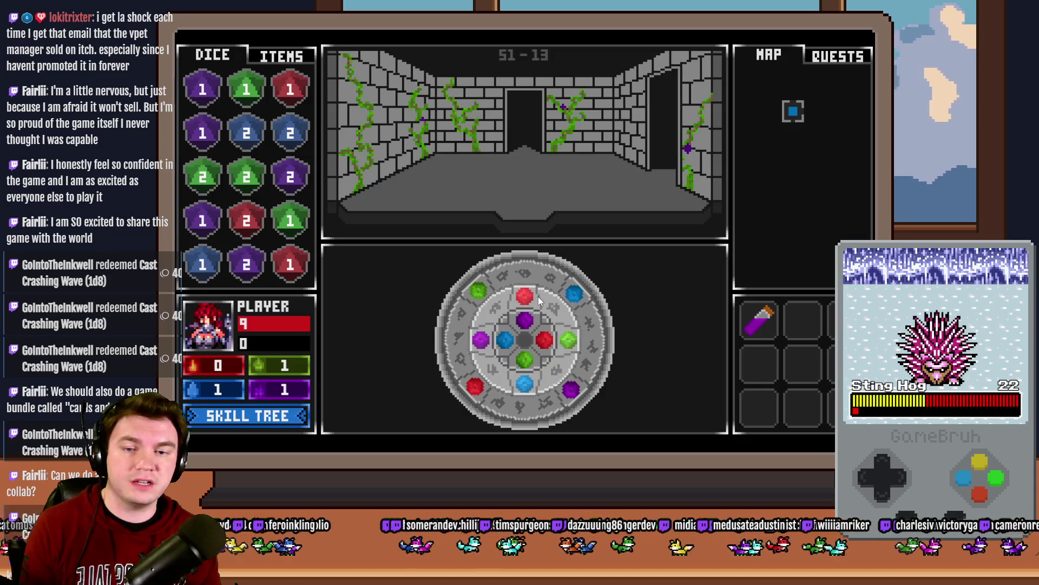
Step: Rotate the middle and outer gem rings to start lining up the colours
left_click_drag(567, 321, 577, 354)
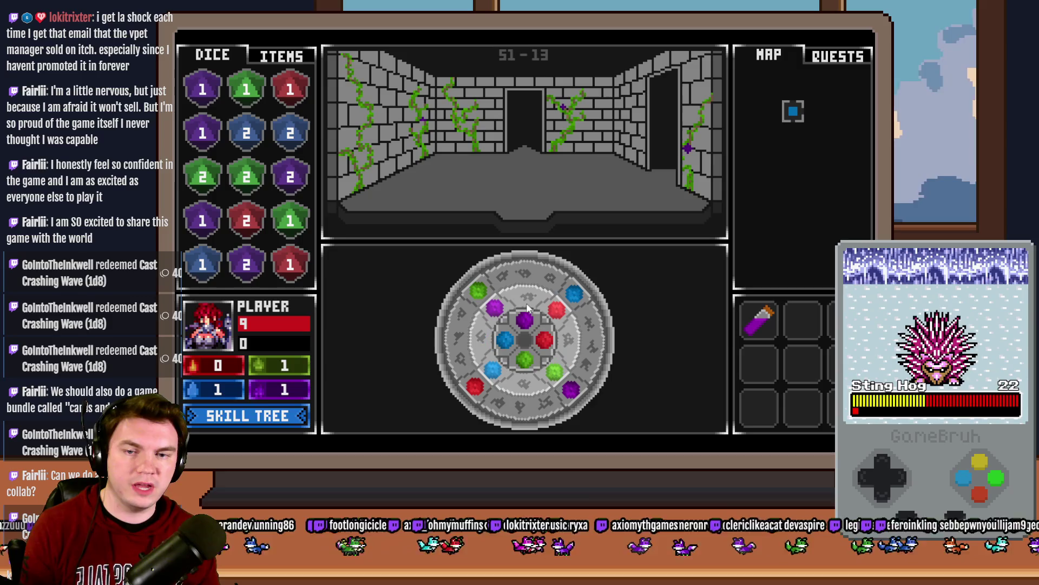
left_click(568, 326)
left_click(569, 327)
left_click(468, 369)
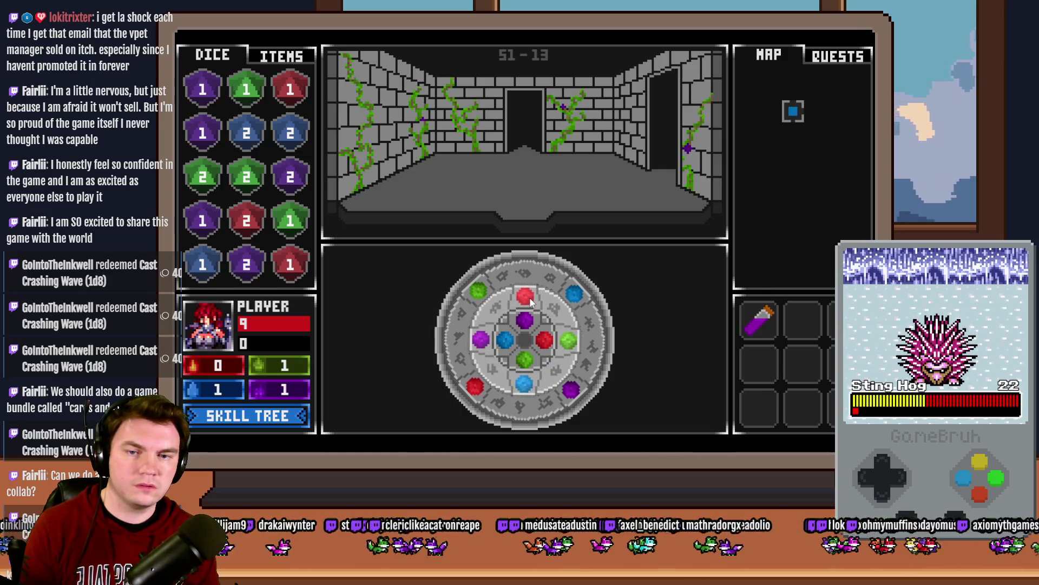
left_click(526, 298)
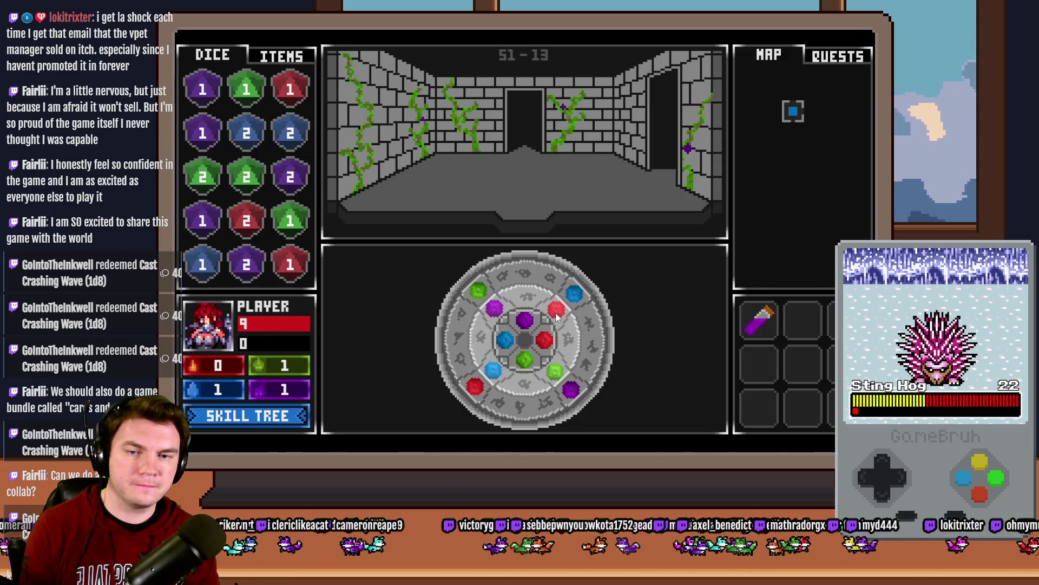
left_click(539, 292)
left_click(572, 368)
left_click(546, 383)
Step: Finish aligning the rings with red on top, then close the playtest and return to Photoshop
left_click(546, 384)
left_click(503, 314)
left_click(504, 314)
left_click(533, 338)
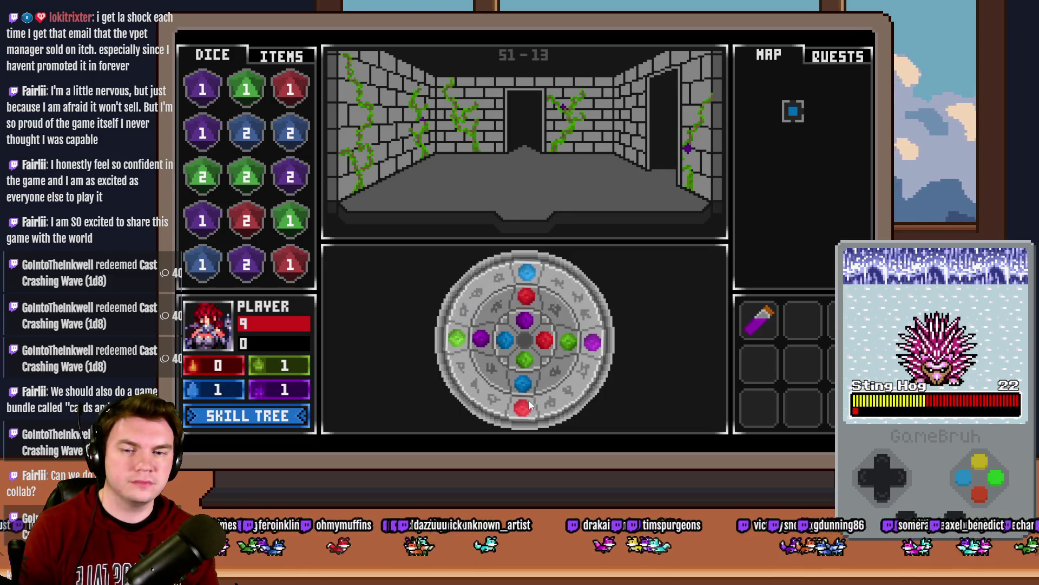
left_click(533, 339)
left_click(533, 338)
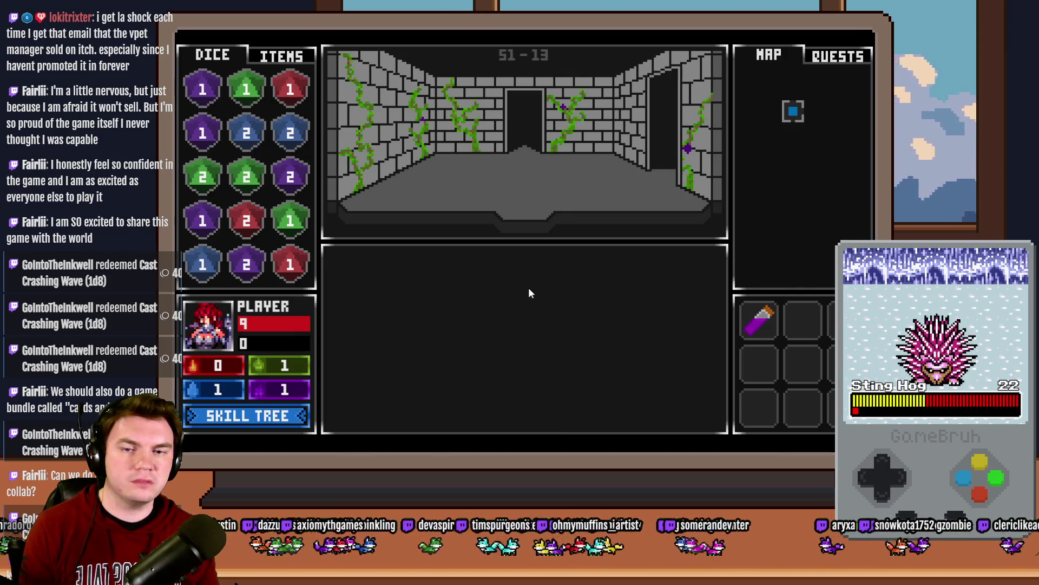
key("alt+F4")
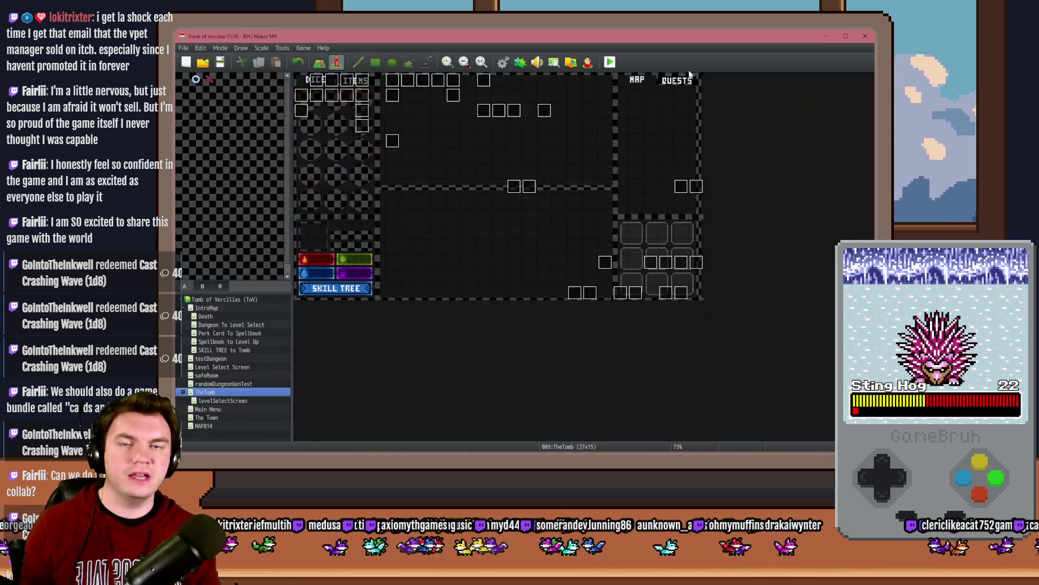
key("alt+Tab")
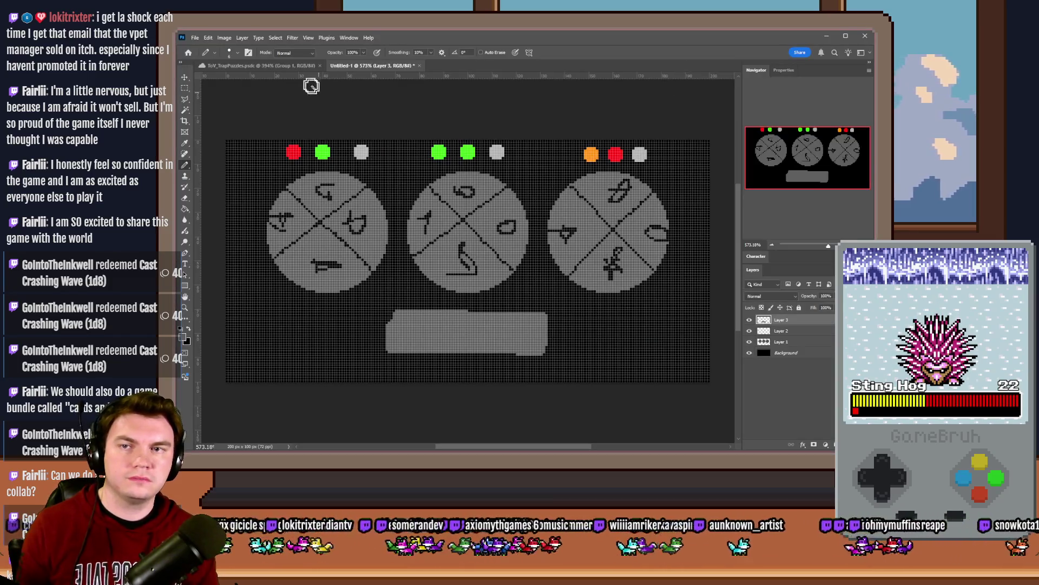
Step: In ToV_TrapPuzzles, toggle layer visibility so only Group 1's middle gem ring shows
left_click(262, 65)
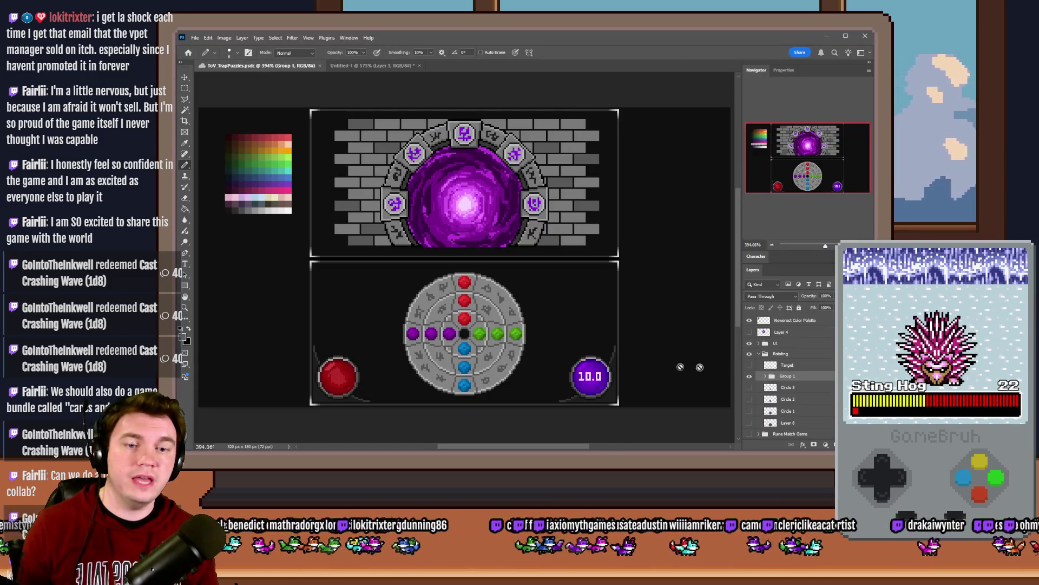
left_click(749, 376)
left_click(749, 375)
left_click(749, 387)
left_click(749, 375)
left_click(749, 399)
left_click(749, 410)
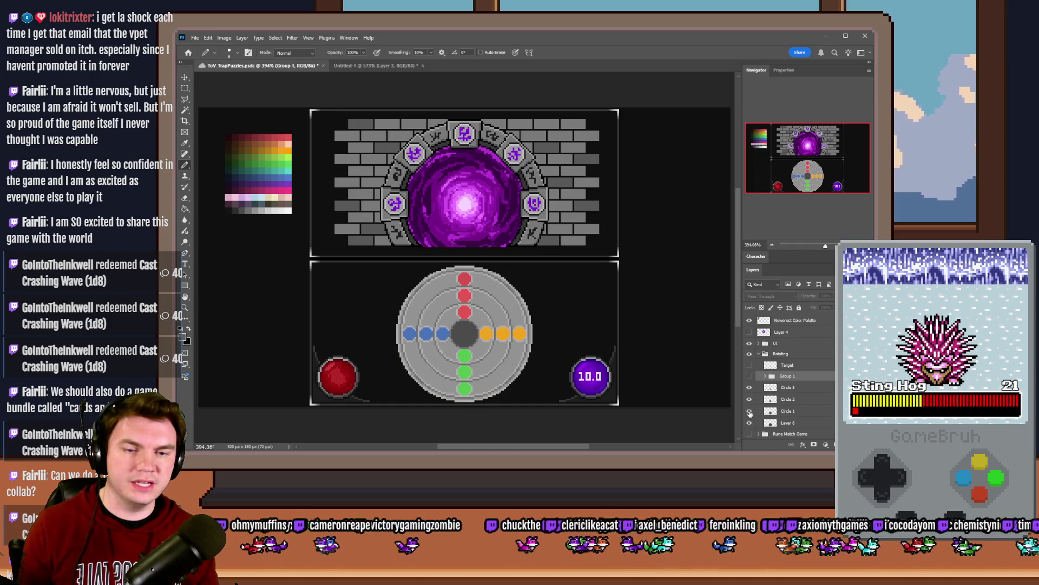
left_click(749, 365)
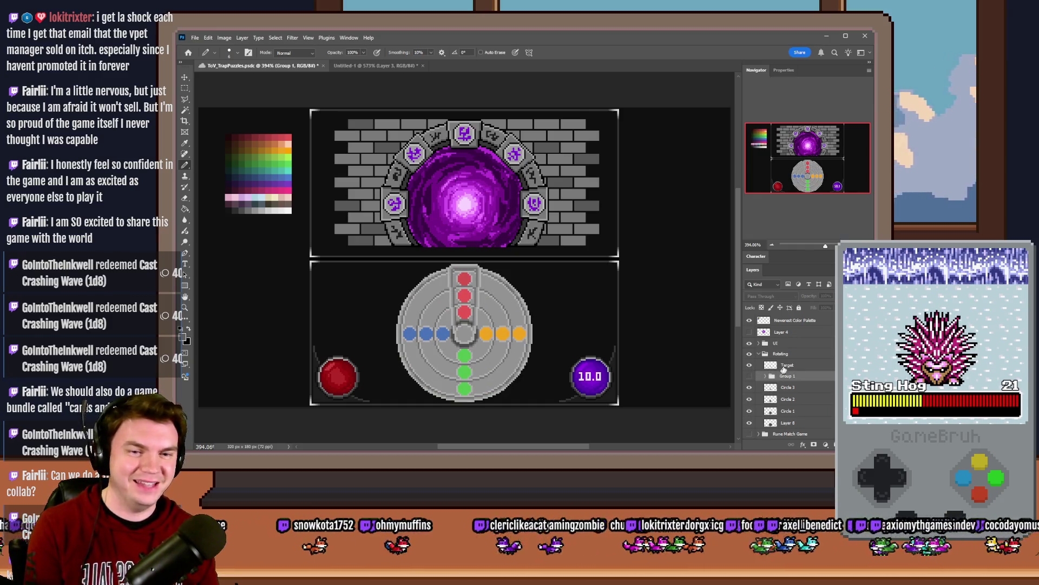
left_click_drag(782, 370, 770, 358)
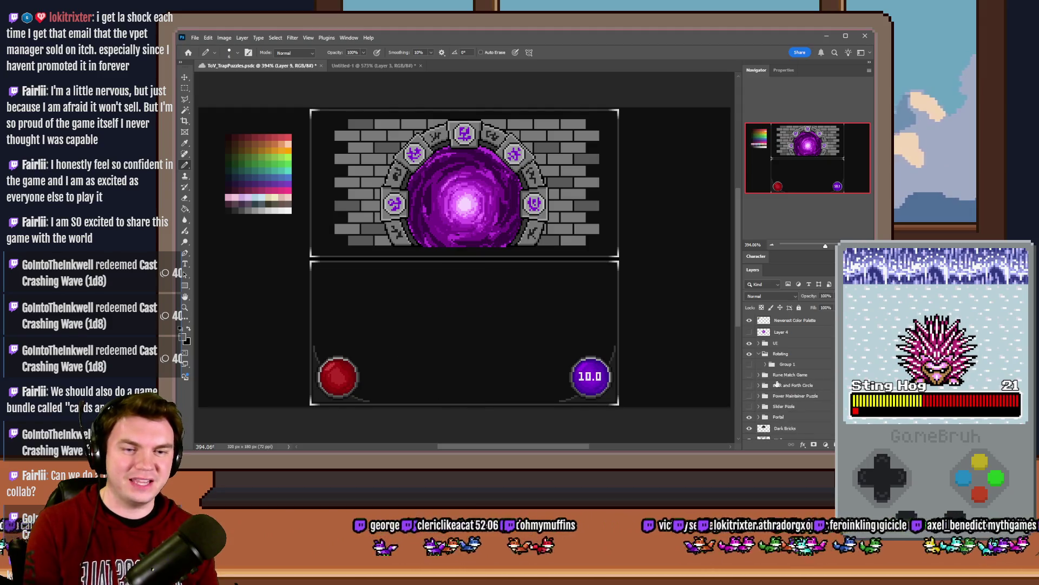
left_click(749, 364)
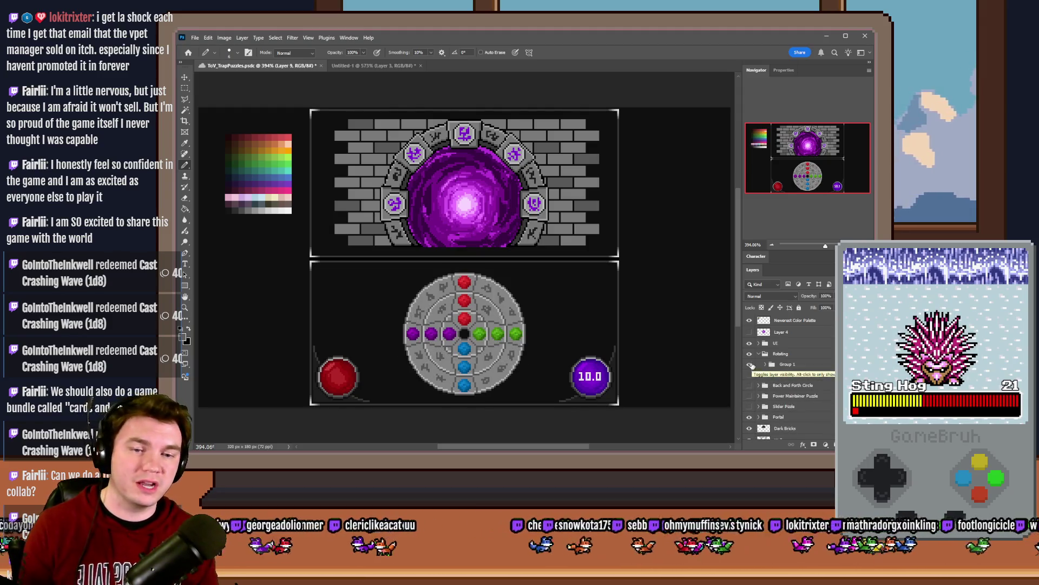
left_click(766, 365)
left_click_drag(750, 378, 750, 400)
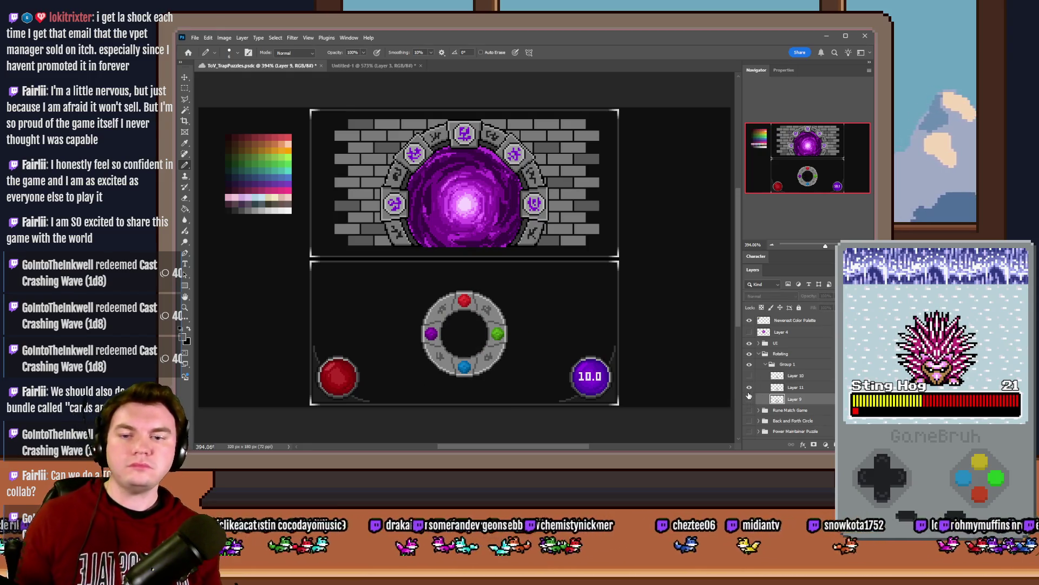
Step: Marquee an 8 px square around the red gem and begin renaming Layer 11
scroll(459, 330, "up", 5)
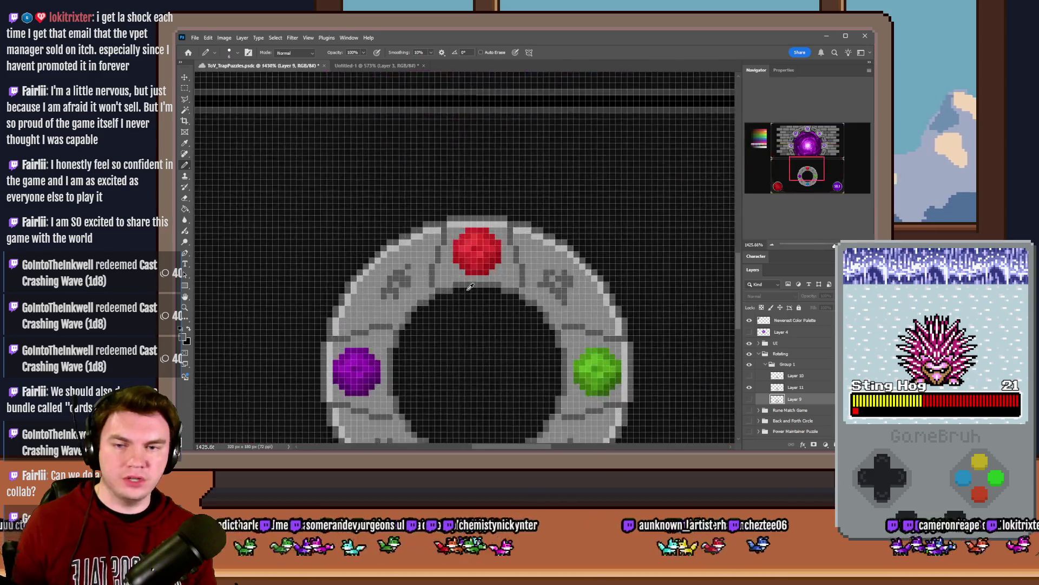
key("m")
scroll(503, 285, "up", 2)
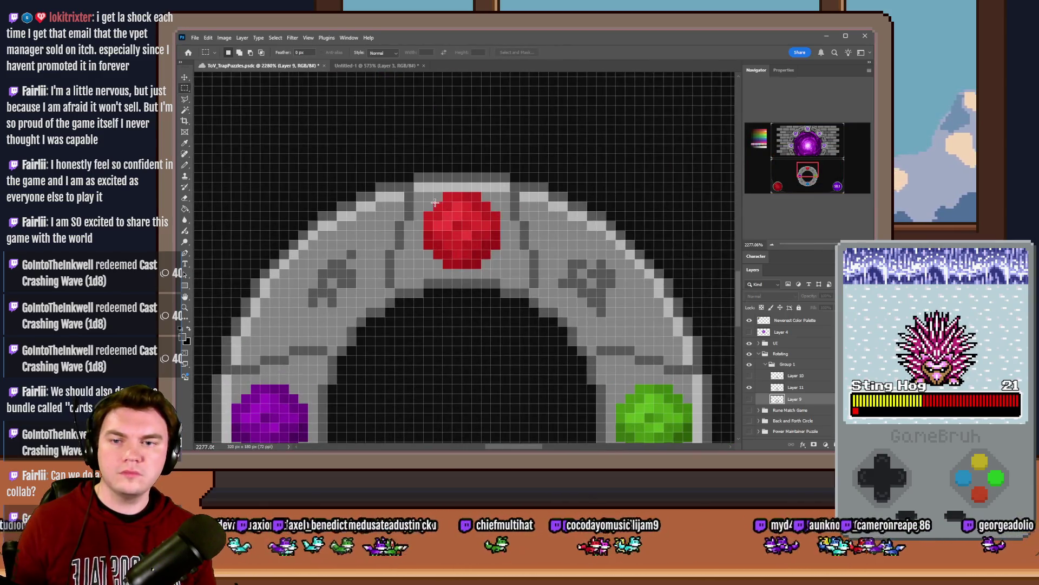
left_click_drag(425, 193, 505, 263)
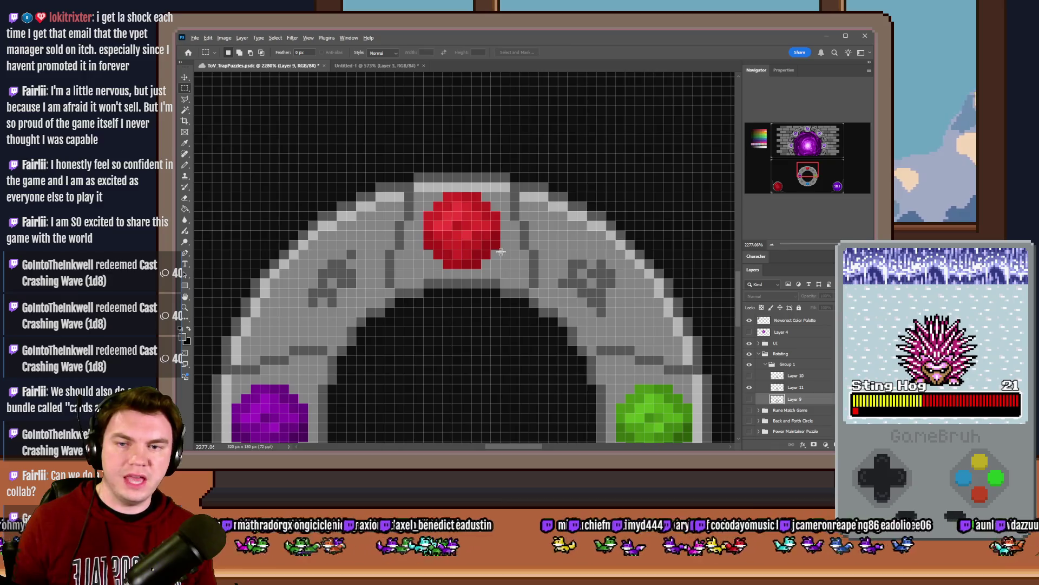
scroll(491, 246, "down", 2)
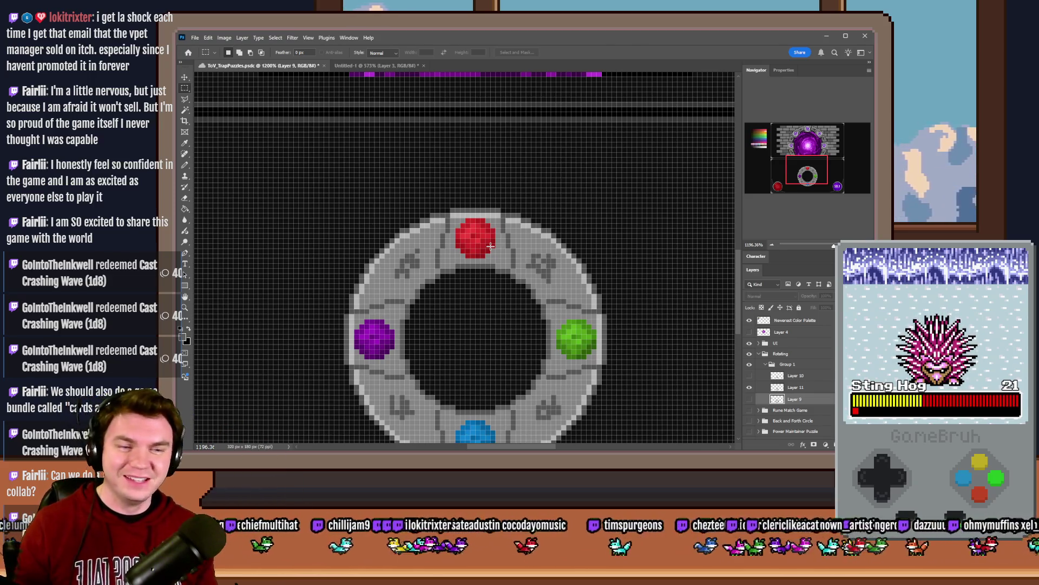
scroll(493, 246, "down", 3)
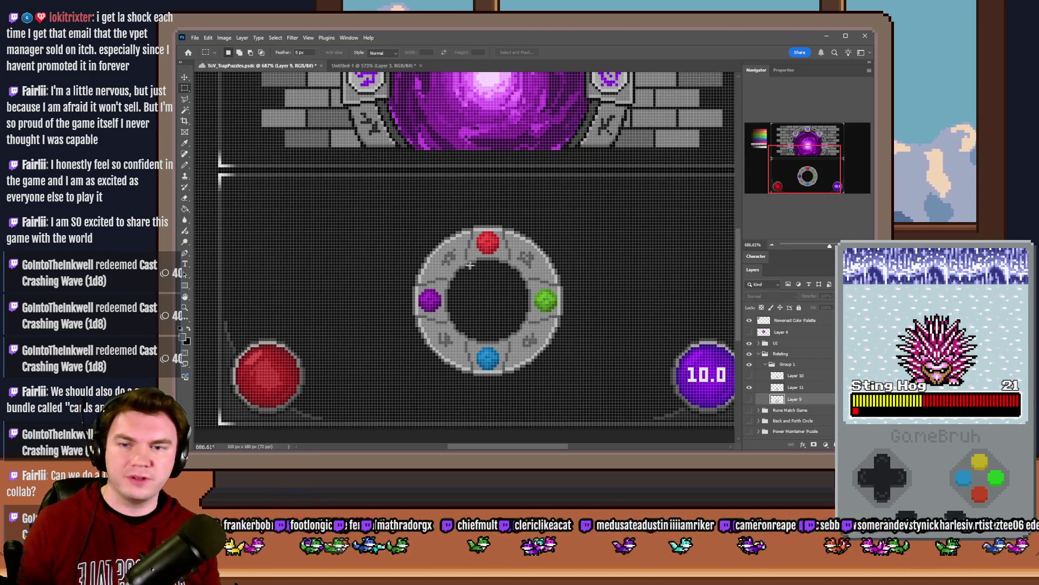
scroll(473, 265, "right", 2)
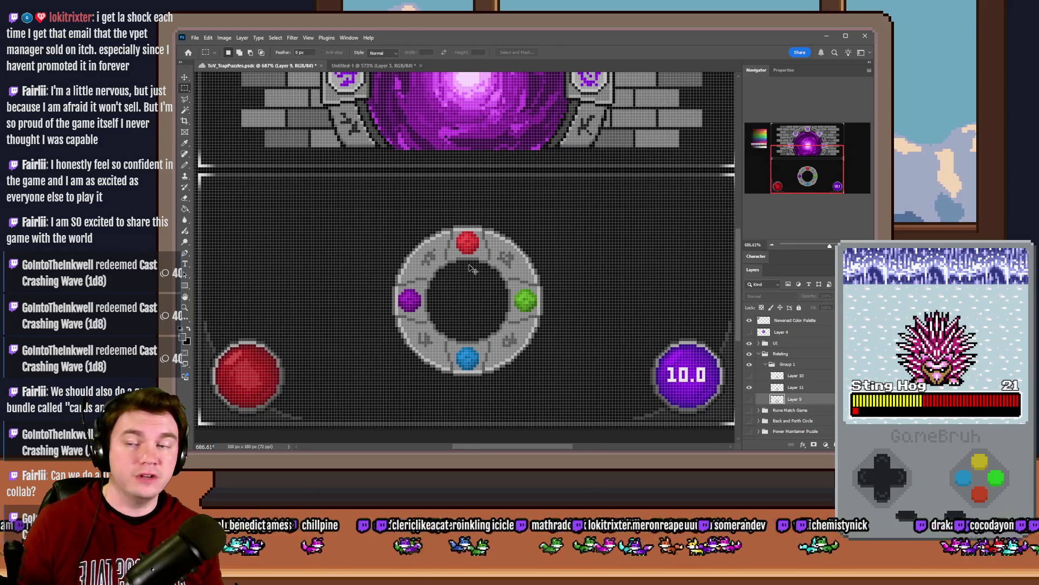
scroll(472, 267, "right", 1)
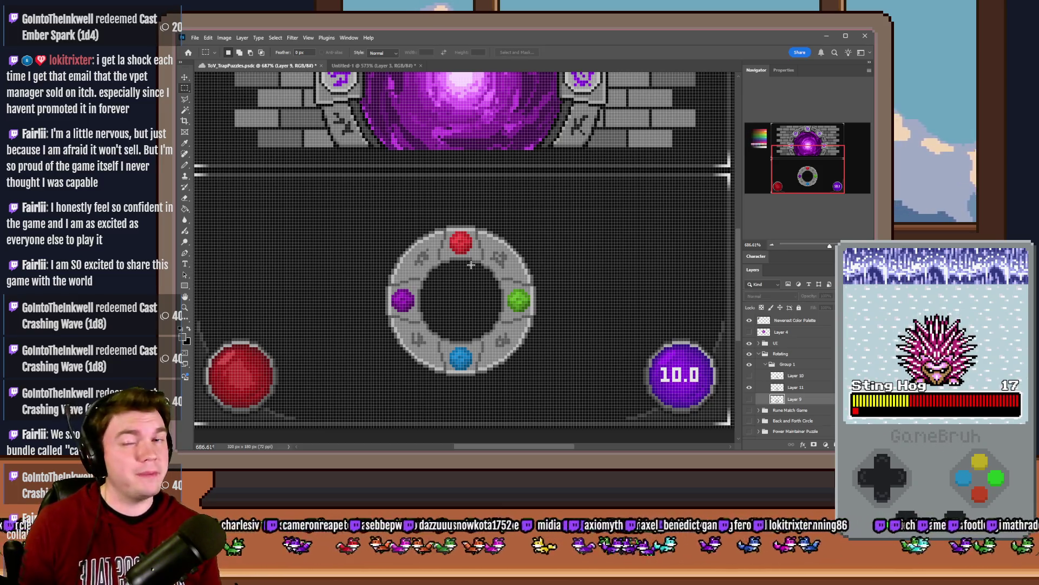
scroll(471, 264, "up", 5)
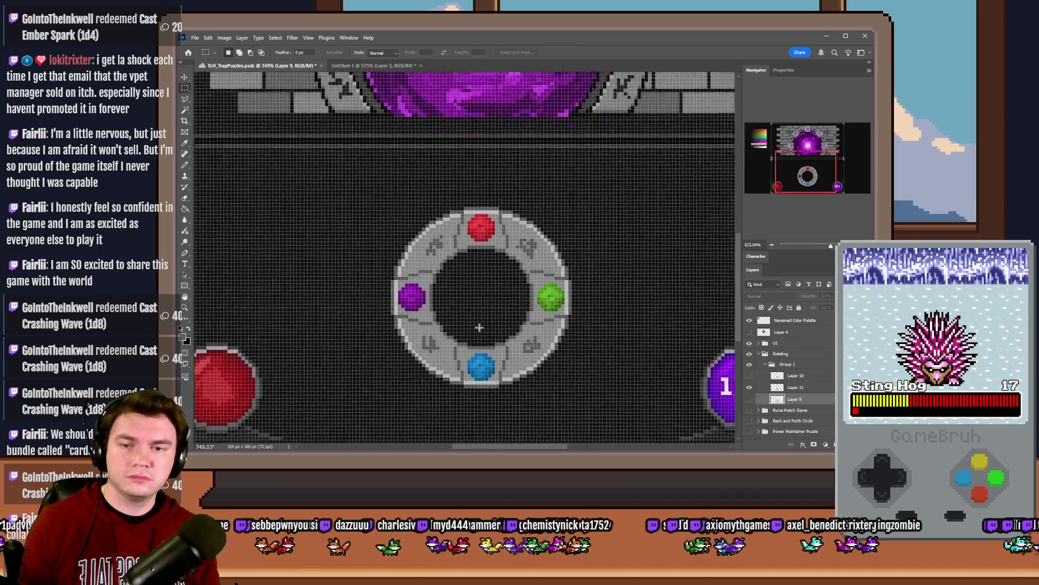
double_click(795, 386)
Step: Name the layer 'Dial 1' and move it to the top of the Rotating group
type("Dia")
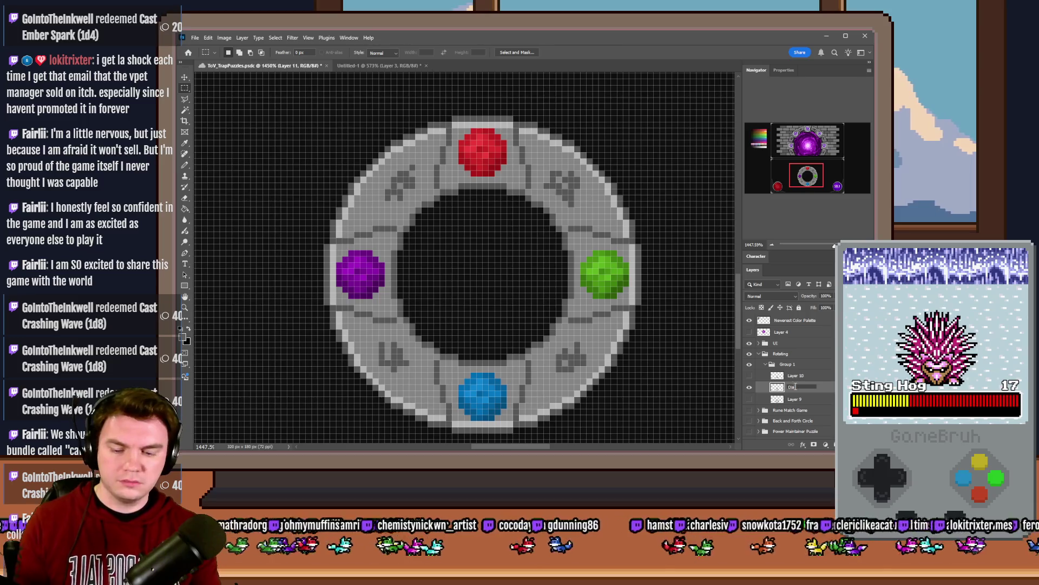
type("l 1")
key("Return")
left_click_drag(800, 390, 802, 359)
scroll(604, 341, "down", 6)
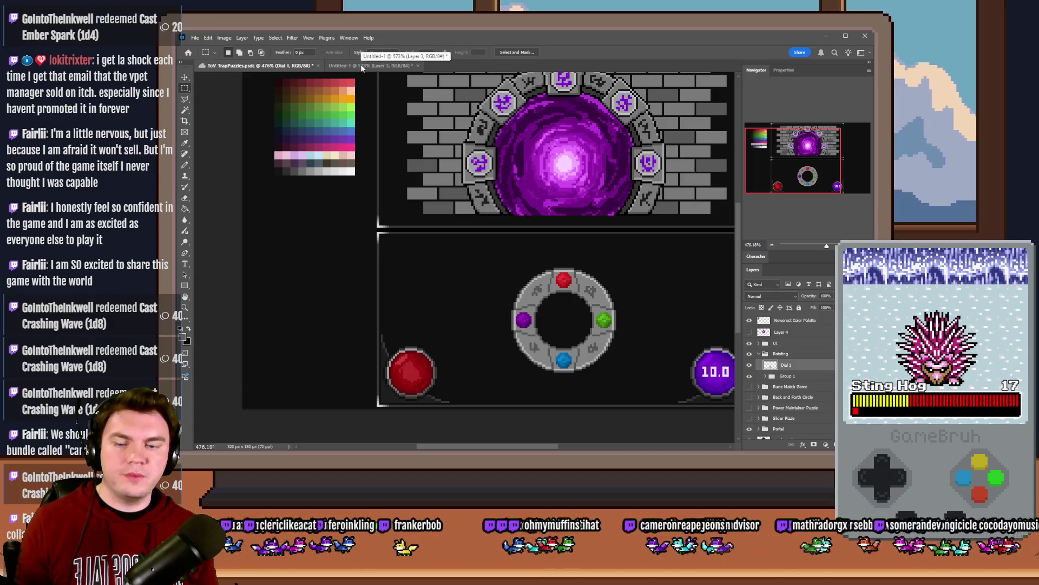
Step: Switch windows to bring up the Level Up Screen document
key("alt+Tab")
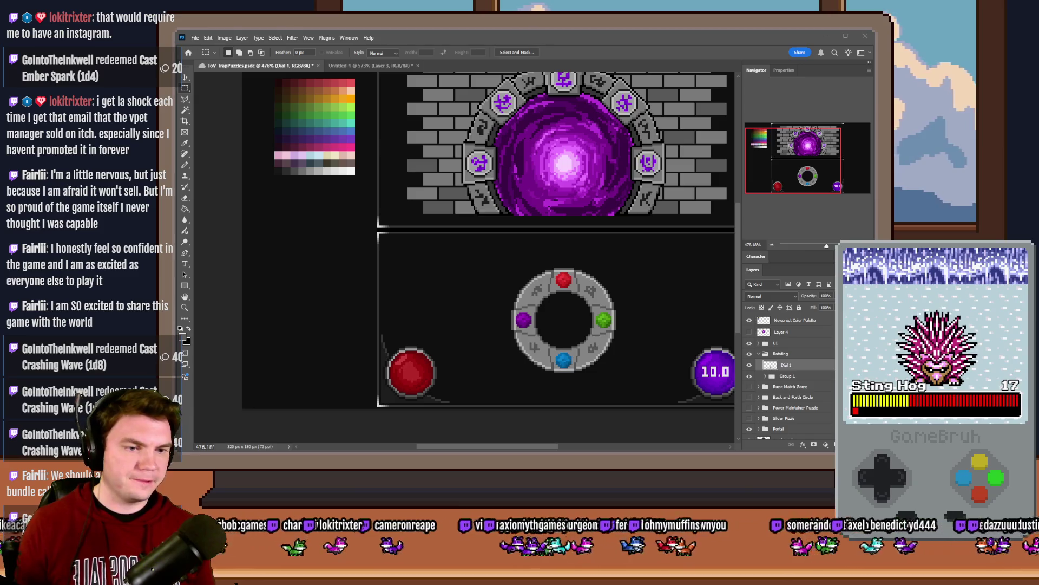
key("alt+Tab")
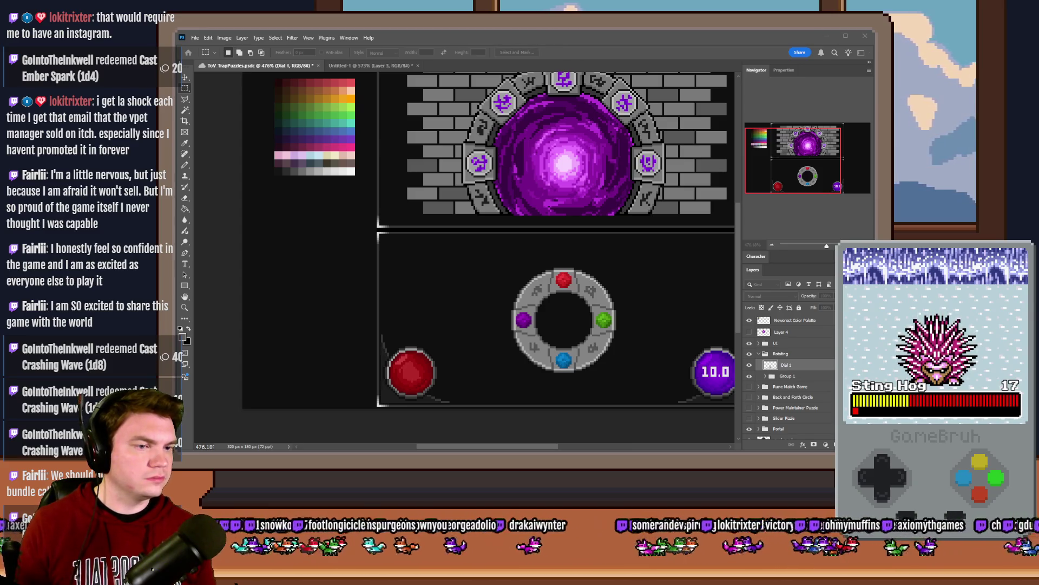
key("alt+Tab")
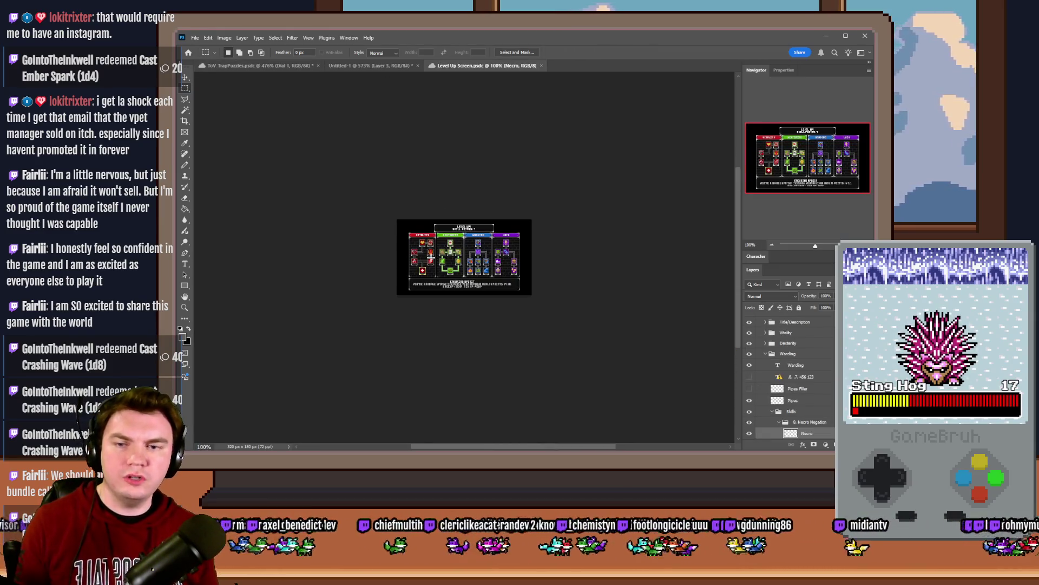
Step: Marquee the Vitality tree's potion icon, then go back to the ToV_TrapPuzzles document
scroll(433, 263, "up", 5)
scroll(361, 263, "up", 4)
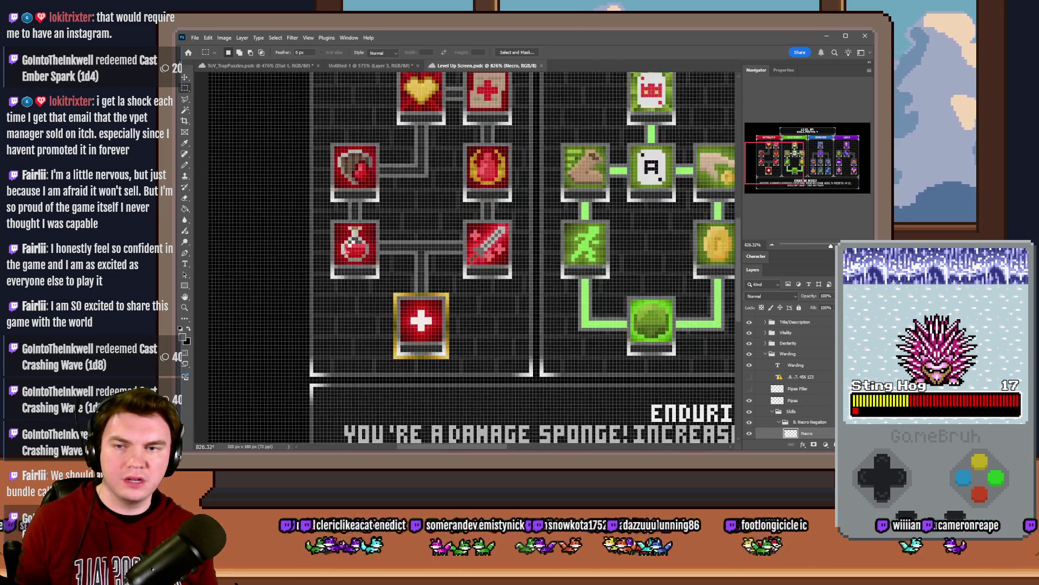
mouse_move(332, 204)
left_mouse_down()
mouse_move(415, 266)
mouse_move(414, 283)
left_mouse_up()
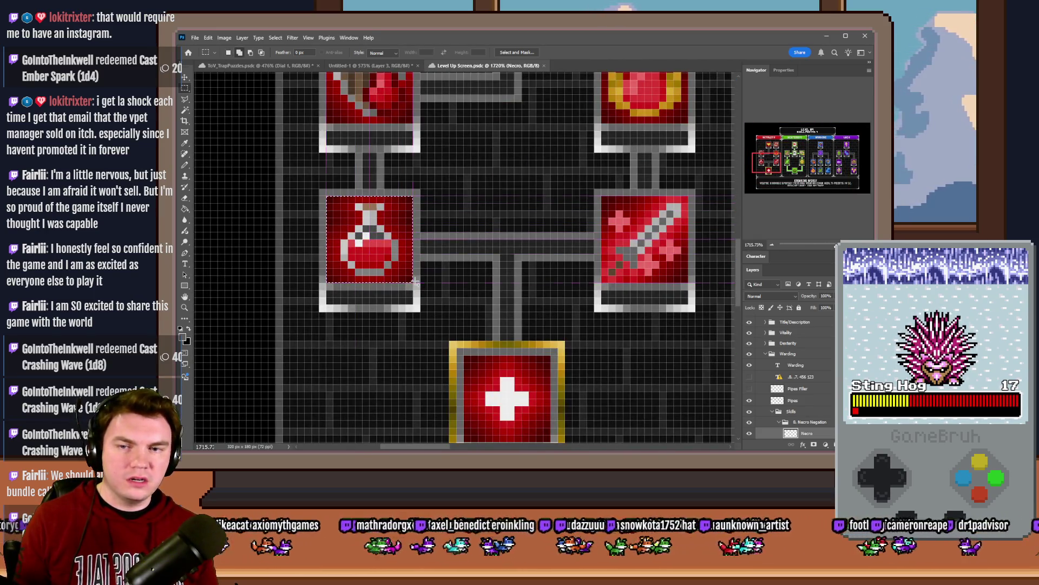
scroll(385, 271, "down", 4)
scroll(345, 270, "right", 5)
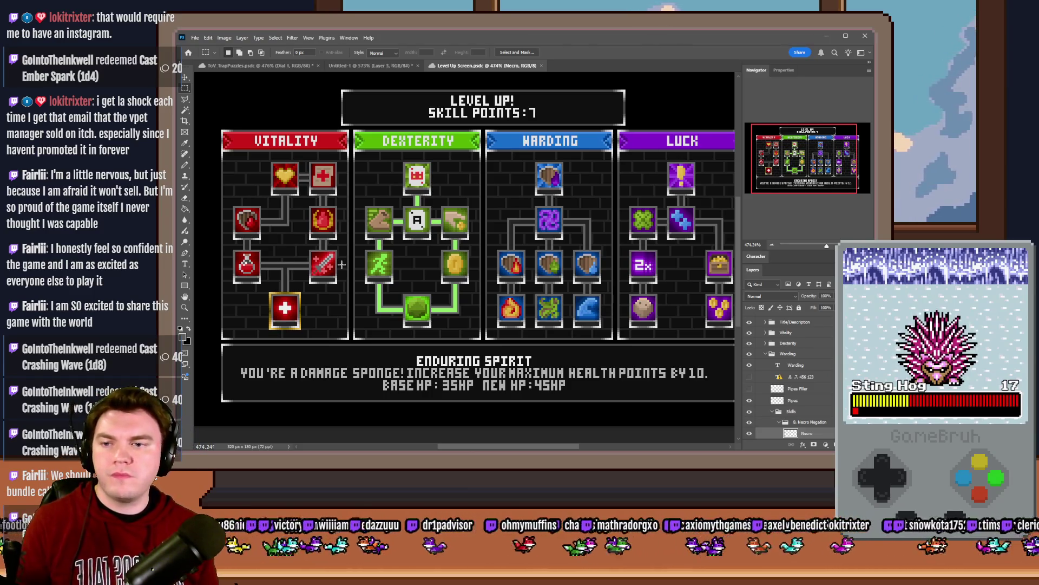
scroll(367, 267, "down", 2)
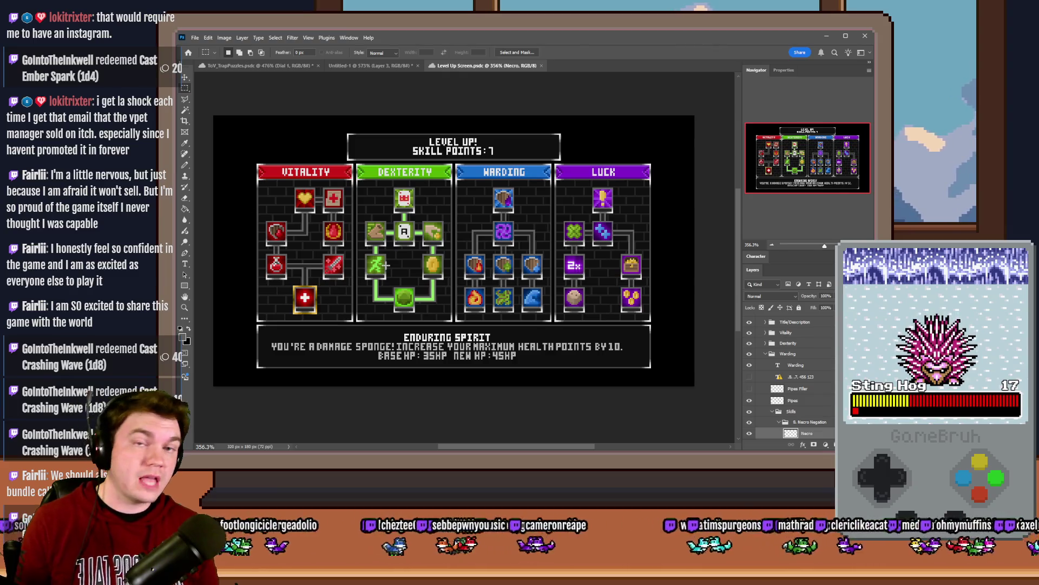
left_click(275, 66)
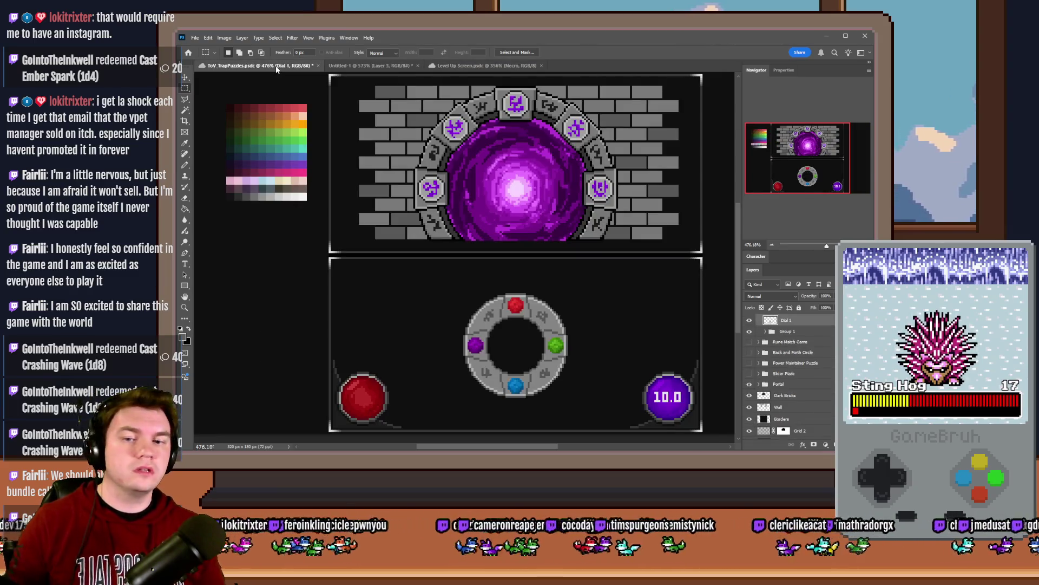
Step: Switch to the Pencil at 2 px and paint grey over the top red gem
scroll(528, 240, "up", 5)
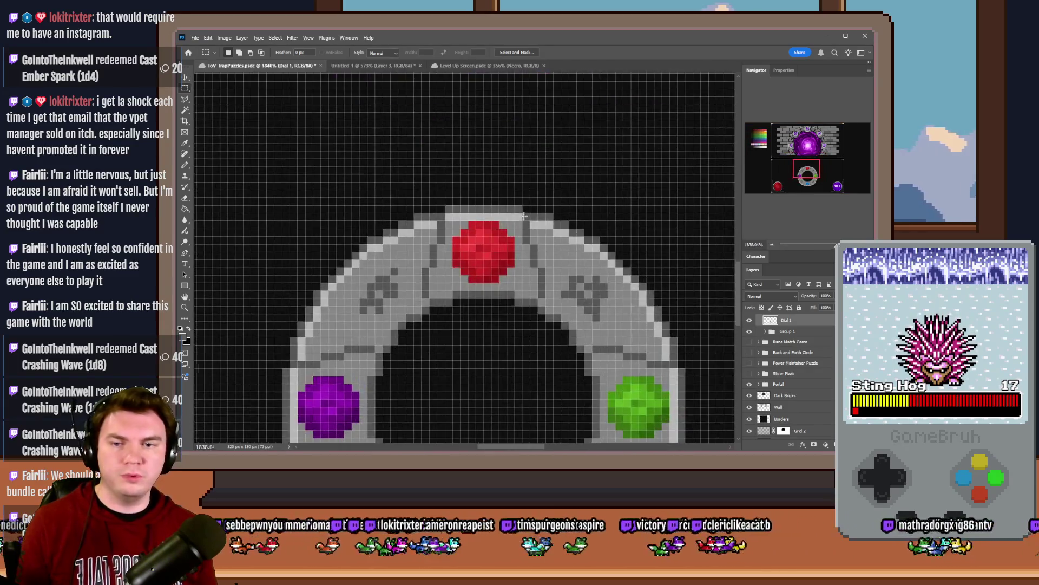
scroll(524, 217, "down", 2)
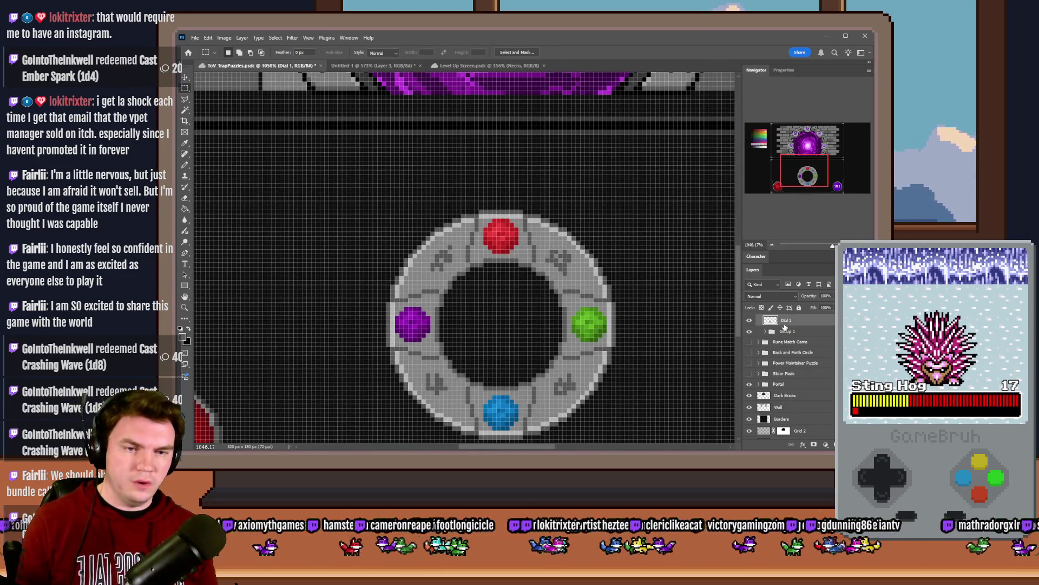
scroll(590, 300, "down", 2)
left_click(185, 165)
scroll(533, 267, "up", 4)
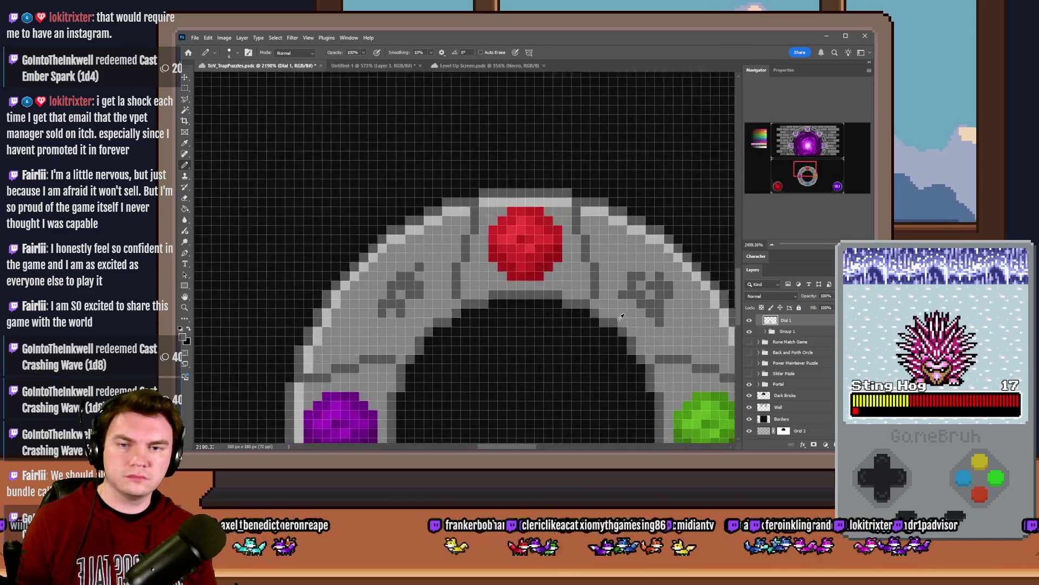
scroll(621, 316, "up", 1)
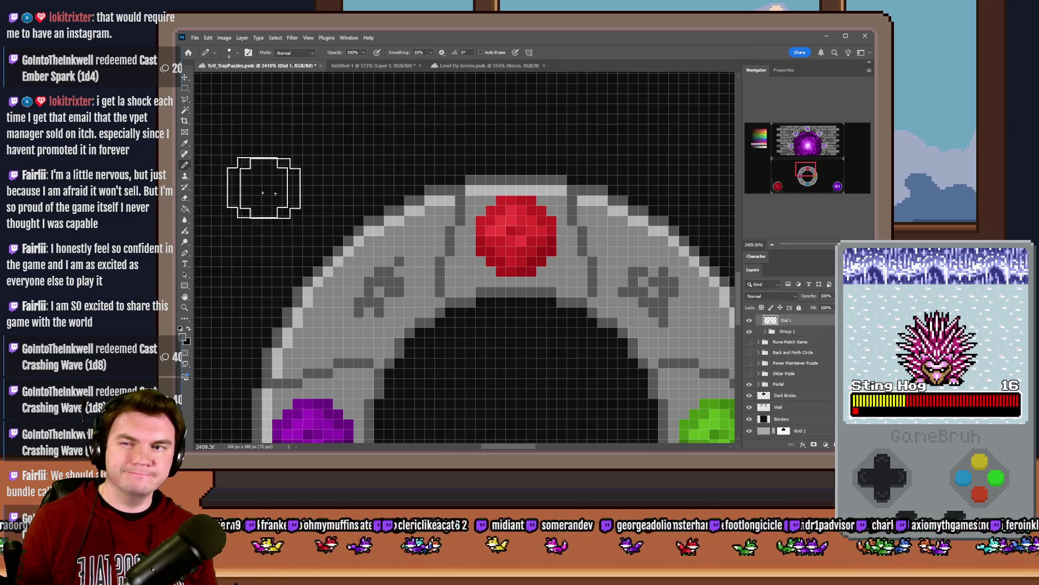
right_click(528, 239)
type("2")
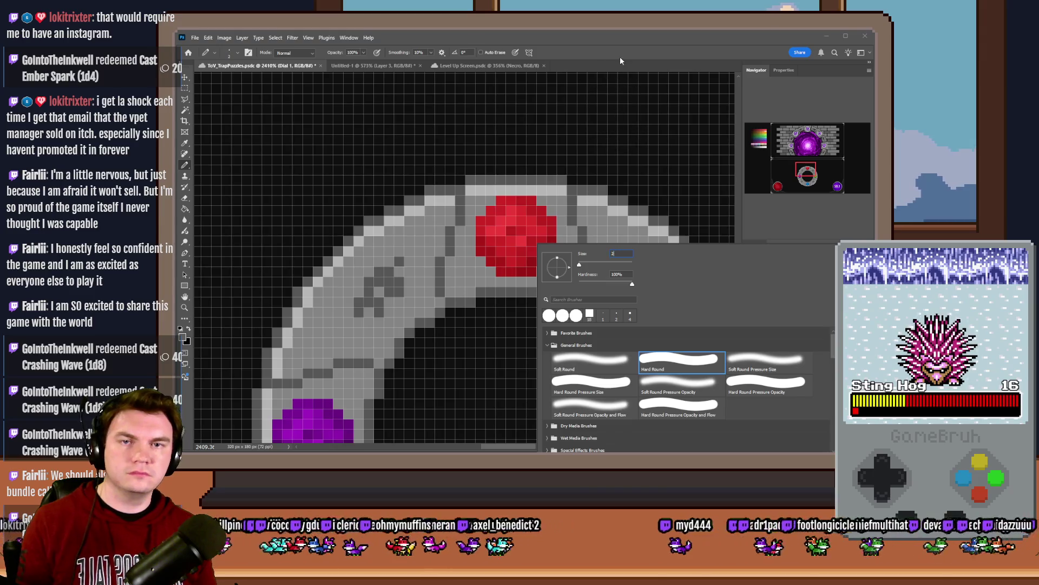
key("Return")
mouse_move(479, 213)
left_mouse_down()
mouse_move(521, 204)
mouse_move(505, 248)
mouse_move(536, 265)
left_mouse_up()
Step: Enlarge the pencil to 8 px and cover the green, blue and purple gems in grey
scroll(536, 265, "down", 3)
right_click(553, 250)
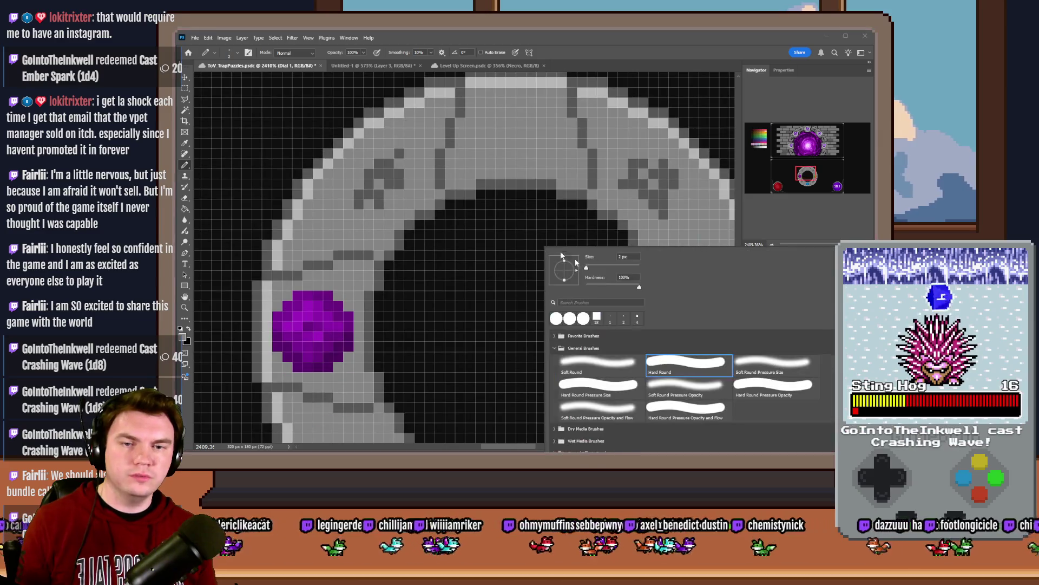
type("8")
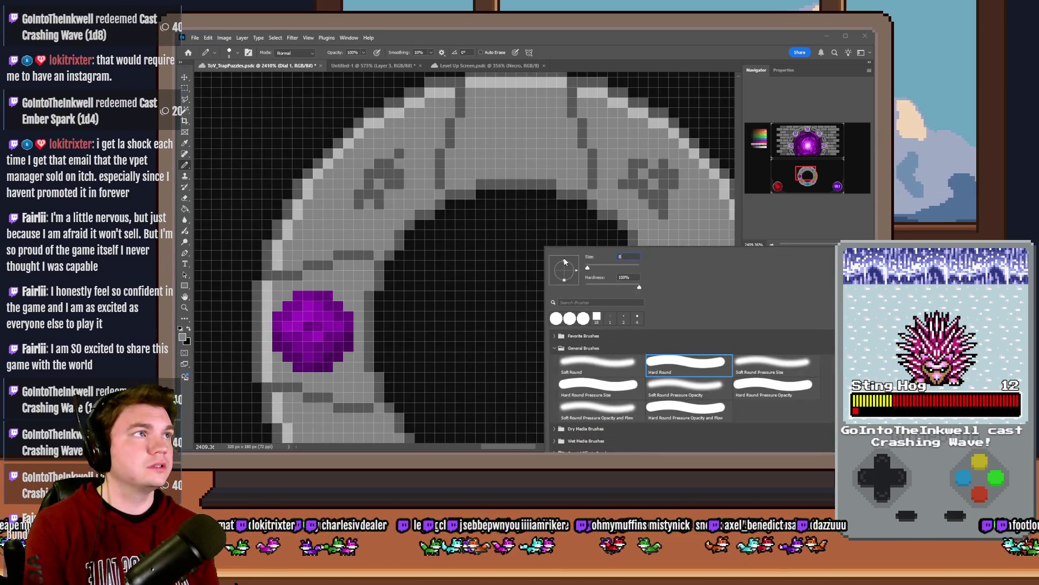
key("Return")
scroll(622, 383, "down", 5)
scroll(596, 222, "right", 4)
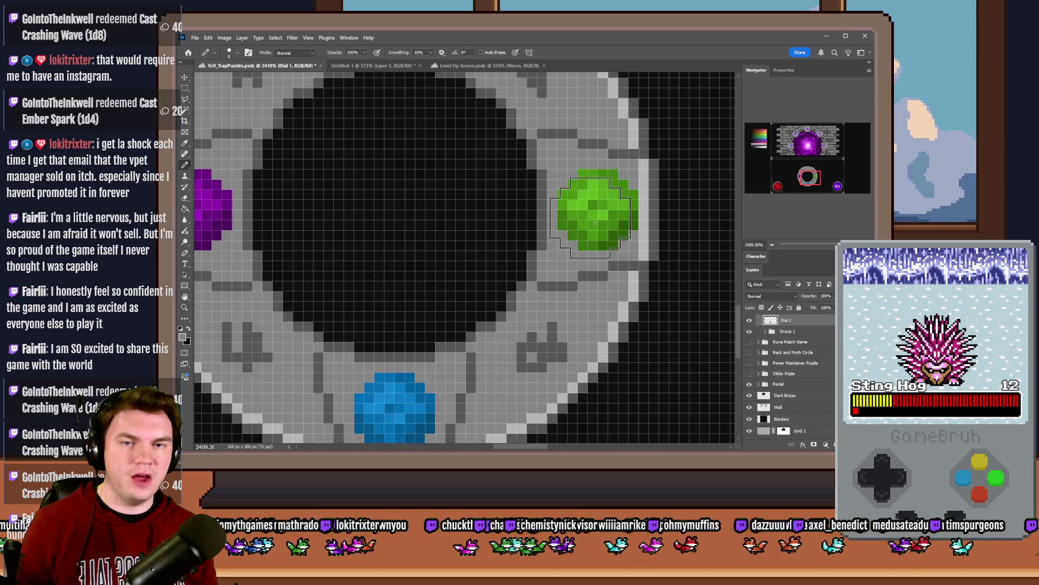
left_click(596, 223)
scroll(596, 223, "down", 2)
scroll(506, 349, "up", 2)
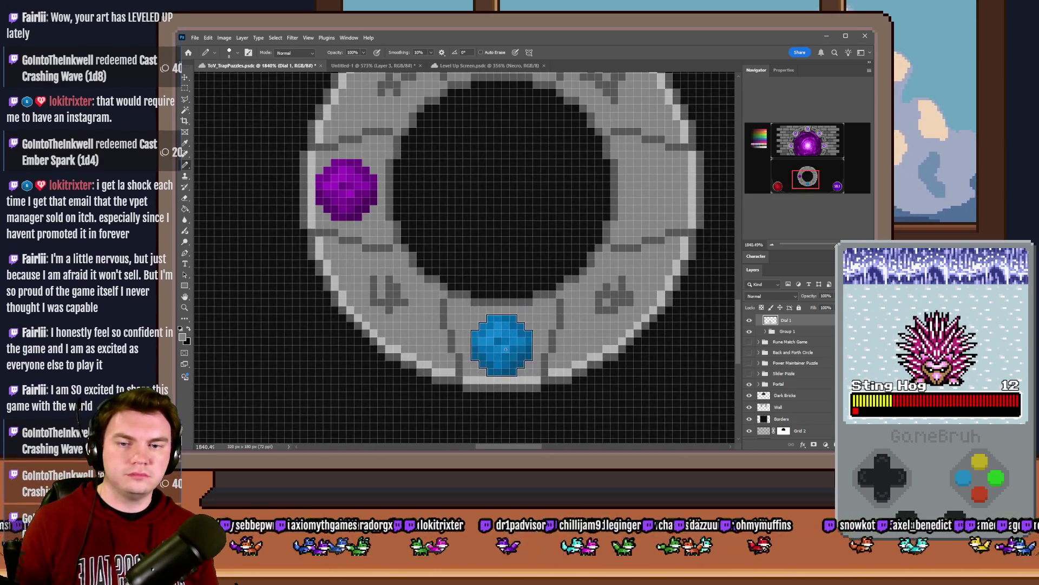
left_click(504, 347)
left_click(345, 189)
Step: Paint grey over the ring's four corner glyphs
scroll(479, 296, "down", 3)
scroll(479, 296, "down", 2)
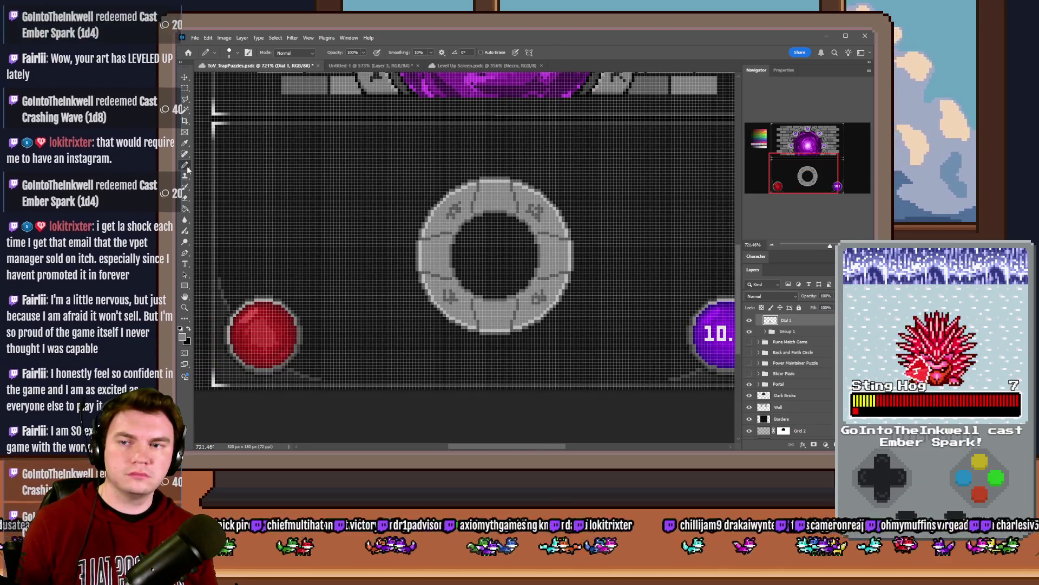
scroll(520, 226, "up", 3)
left_click(440, 209)
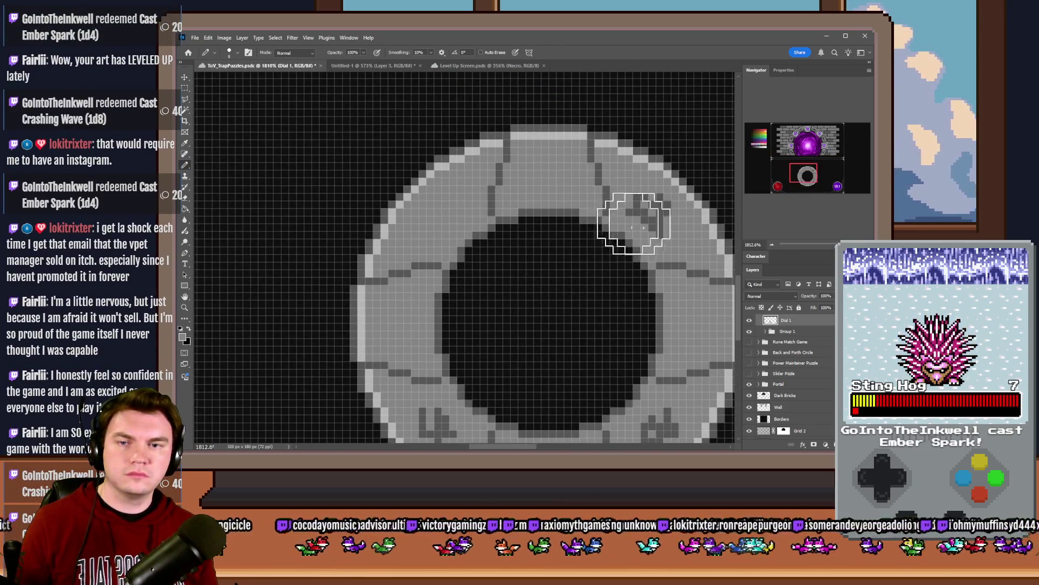
left_click(650, 216)
scroll(650, 216, "down", 2)
left_click(661, 376)
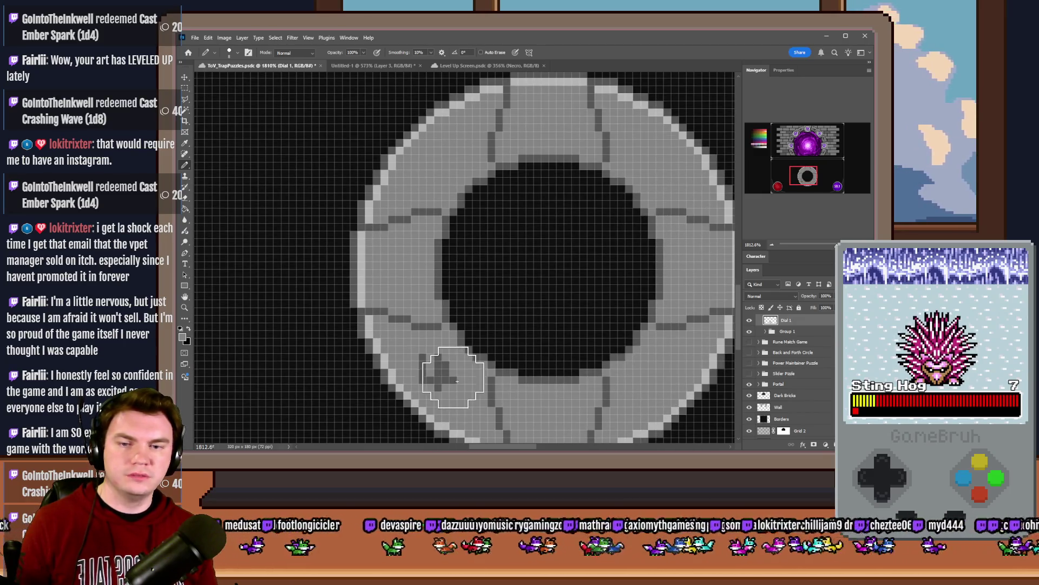
left_click(440, 371)
scroll(499, 277, "down", 5)
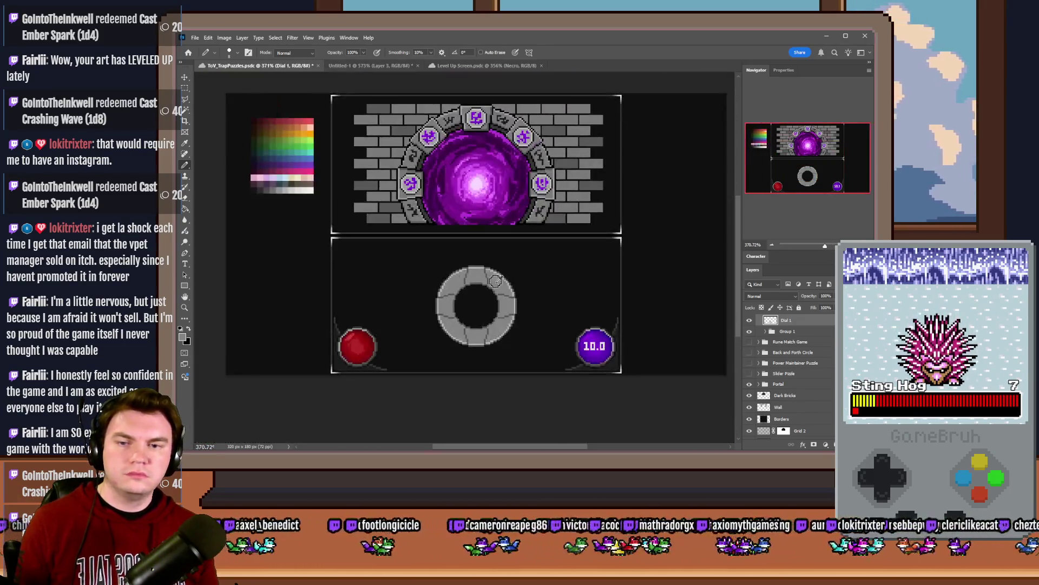
Step: Return to the hard-edged Pencil tool with a 1 px brush
right_click(185, 165)
left_click(217, 164)
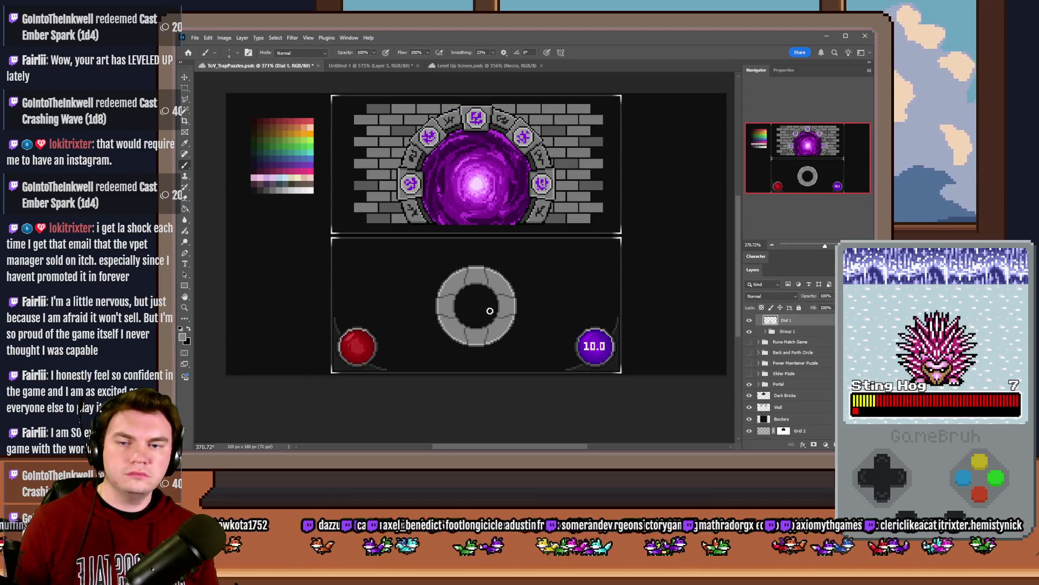
right_click(185, 165)
left_click(217, 173)
scroll(460, 288, "up", 5)
scroll(520, 284, "up", 1)
right_click(533, 252)
type("1")
key("Return")
scroll(499, 220, "up", 2)
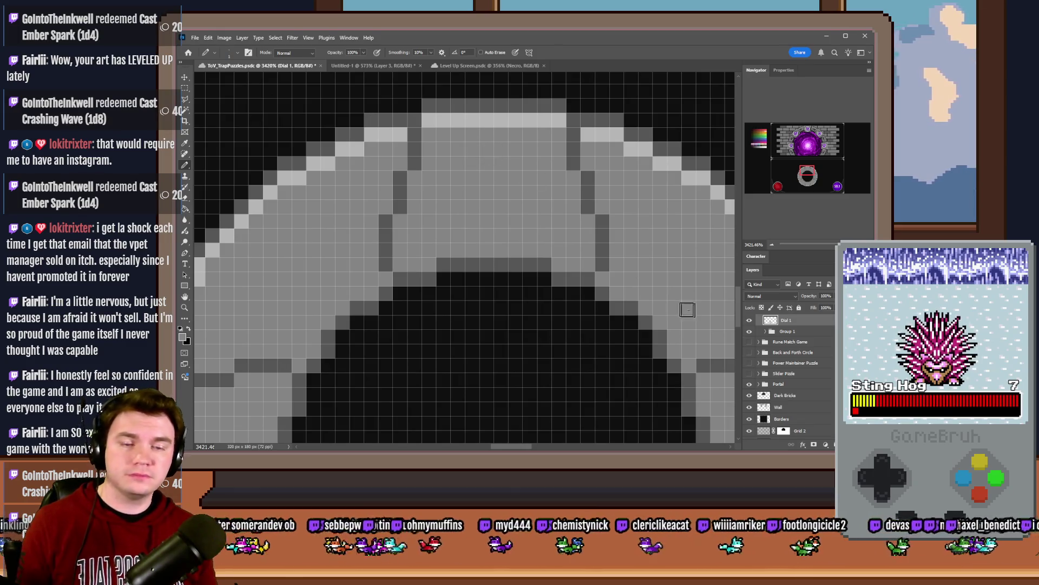
Step: Draw the triangle marker's edges on the ring's top segment
mouse_move(492, 153)
left_mouse_down()
mouse_move(440, 209)
mouse_move(519, 220)
left_mouse_up()
mouse_move(516, 162)
left_mouse_down()
mouse_move(541, 193)
mouse_move(531, 221)
left_mouse_up()
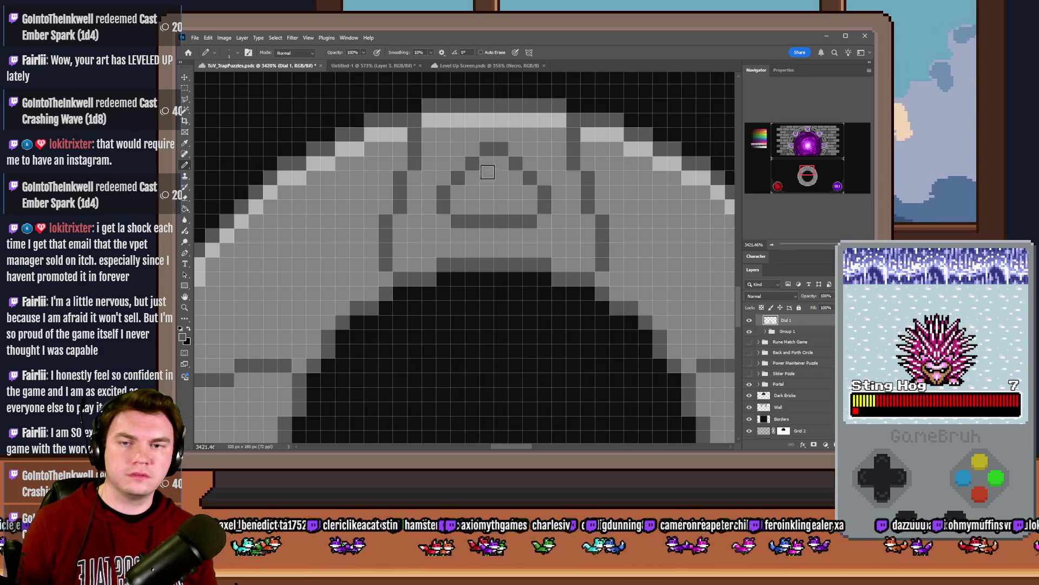
scroll(453, 251, "down", 1)
scroll(452, 251, "down", 5)
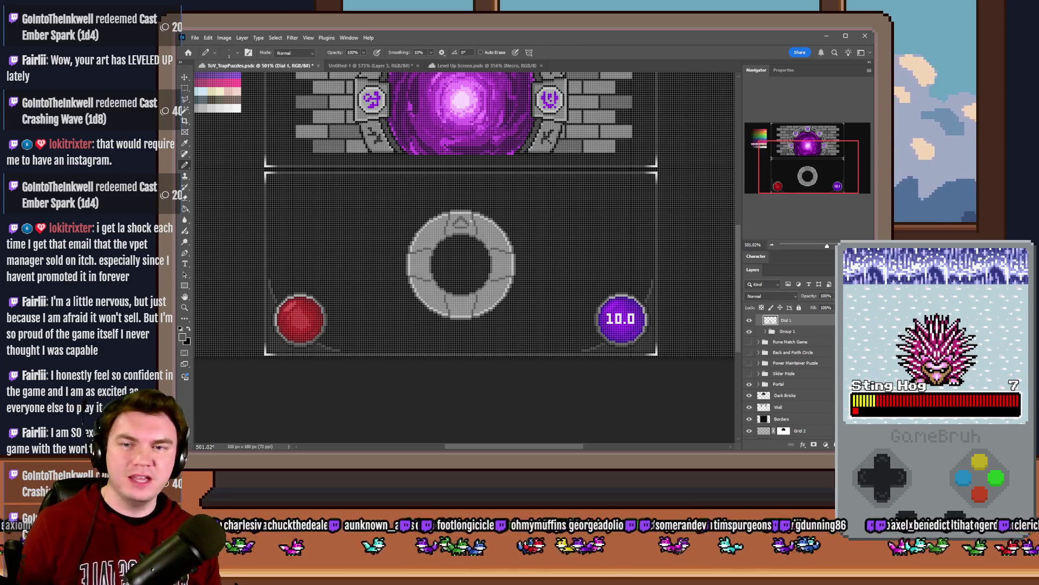
scroll(471, 220, "down", 2)
scroll(455, 254, "down", 2)
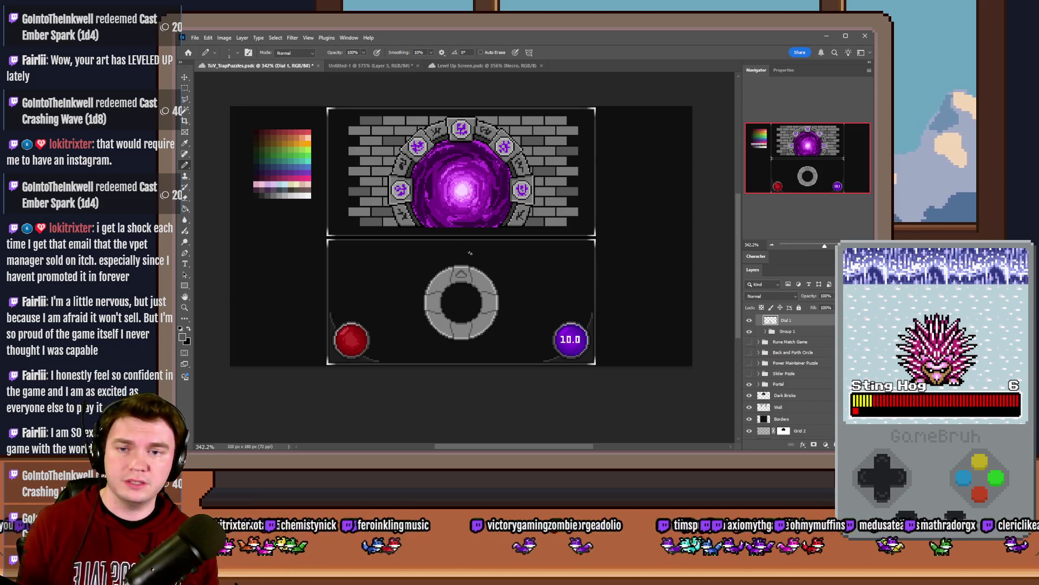
scroll(474, 293, "up", 8)
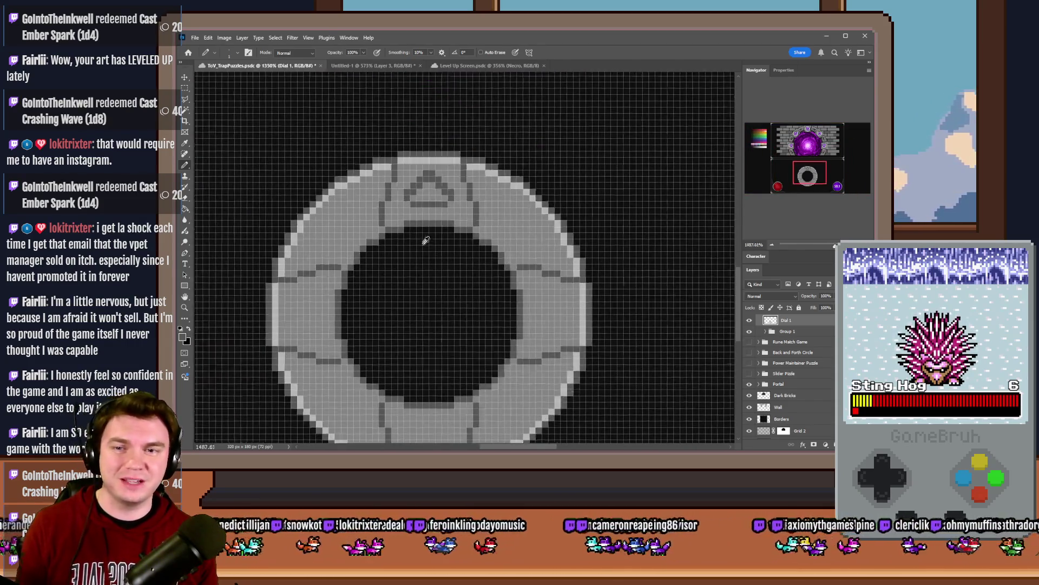
Step: Thicken the base of the top triangle rune and set the Pencil to 8 px
left_click_drag(407, 192, 466, 194)
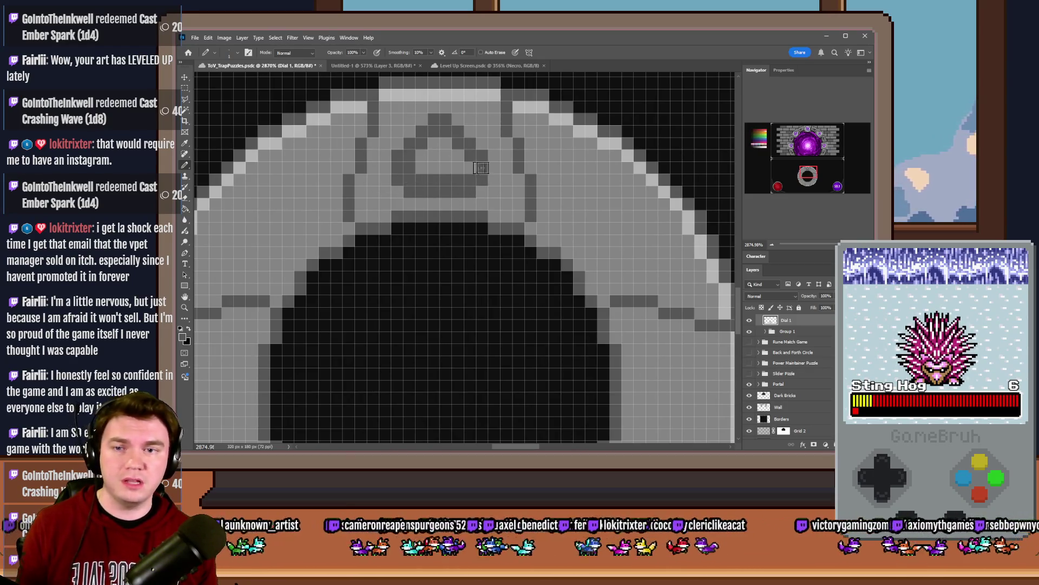
scroll(390, 198, "down", 3)
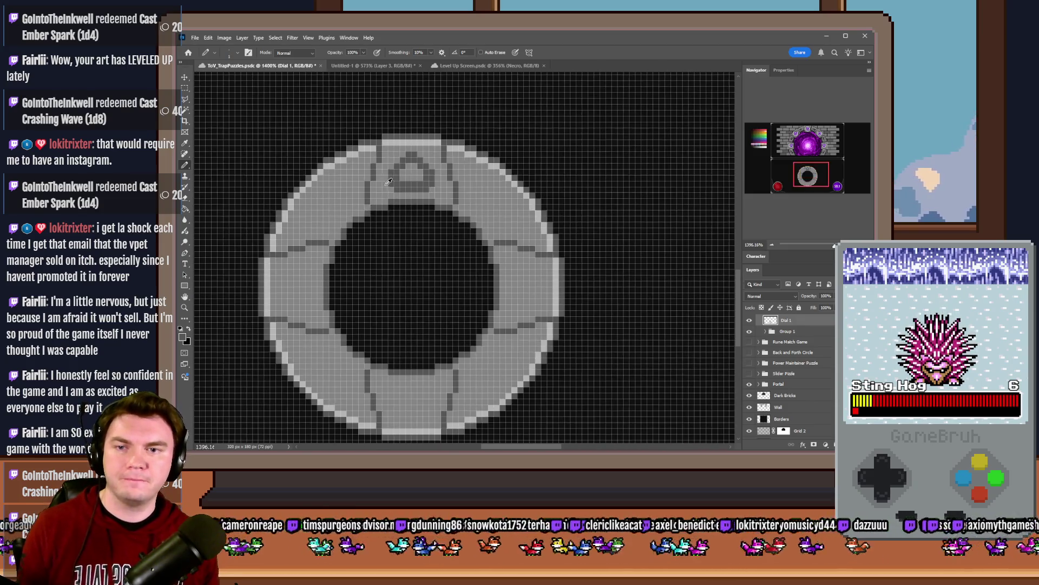
scroll(555, 318, "up", 3)
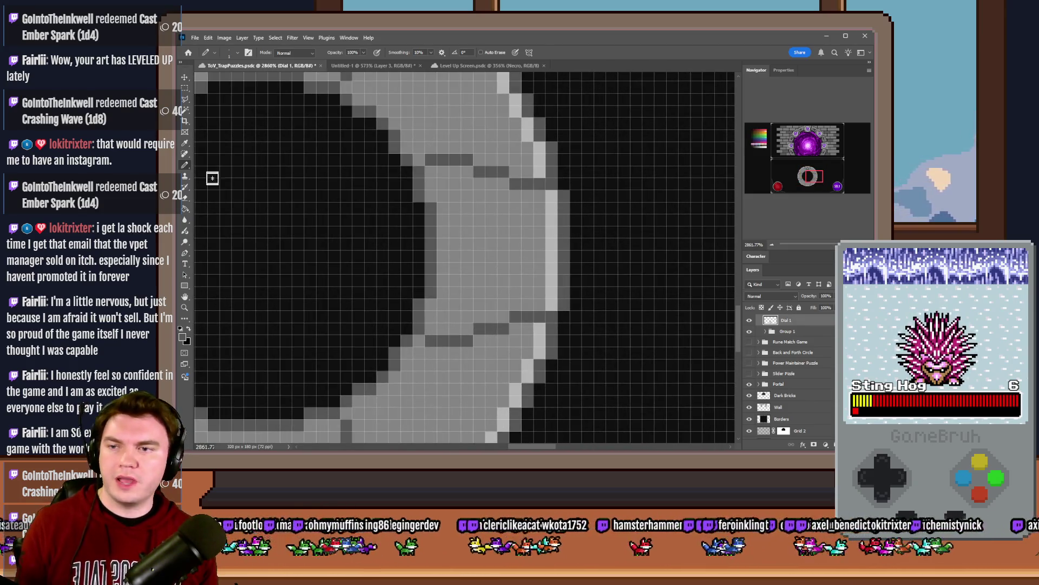
right_click(474, 249)
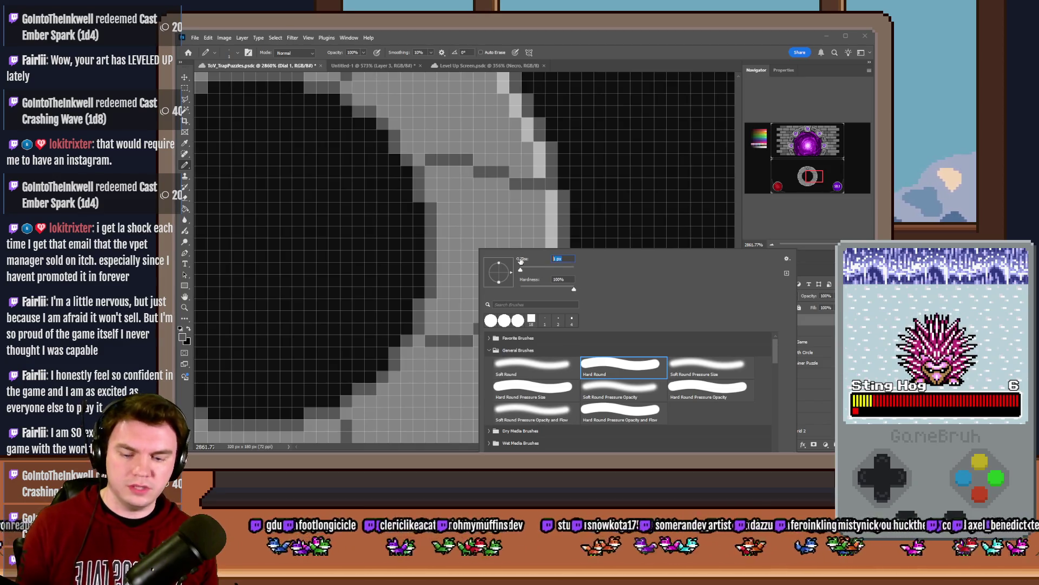
key("Return")
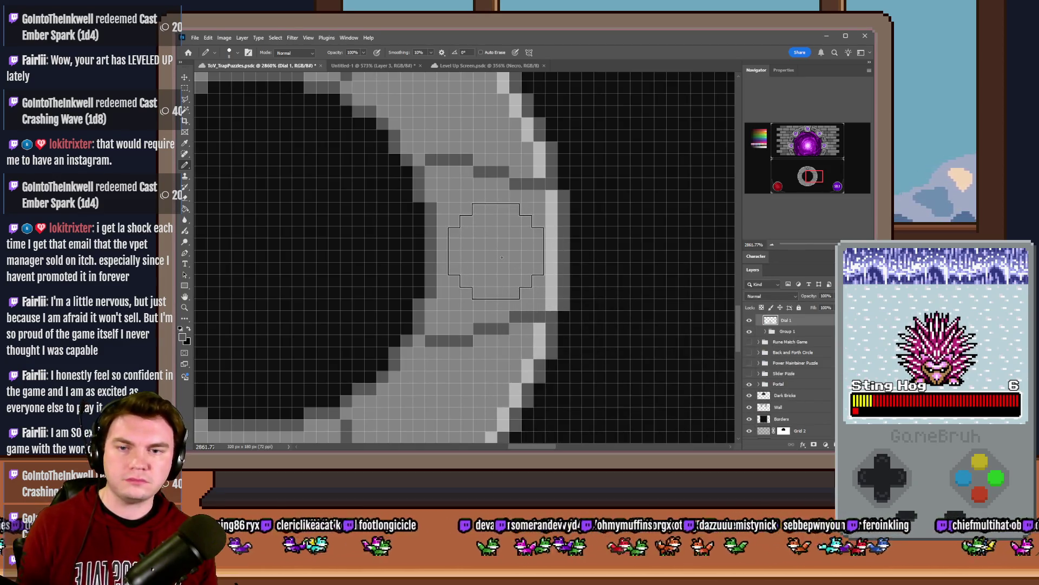
scroll(502, 257, "down", 3)
scroll(411, 163, "up", 3)
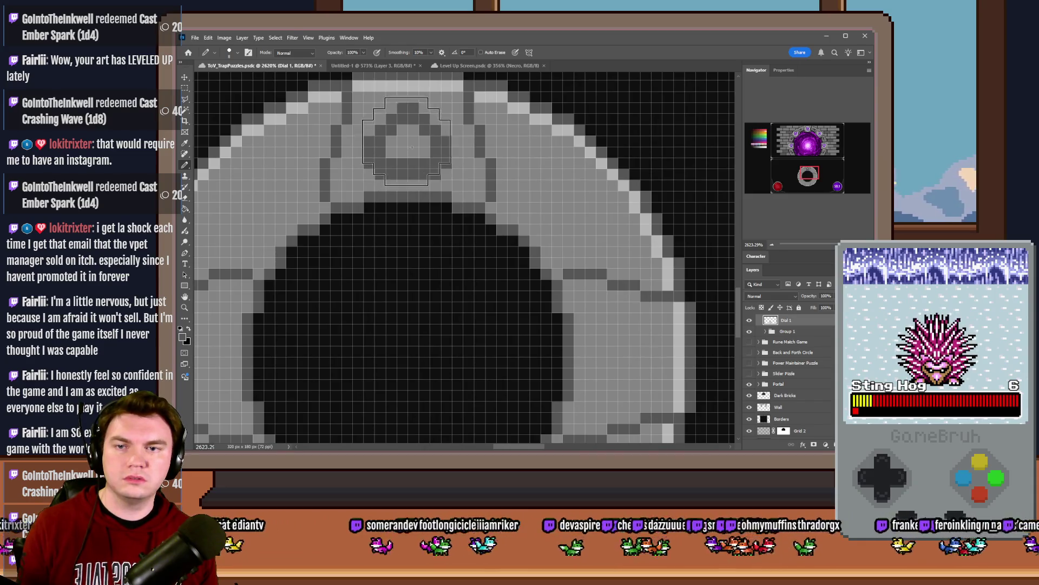
right_click(418, 144)
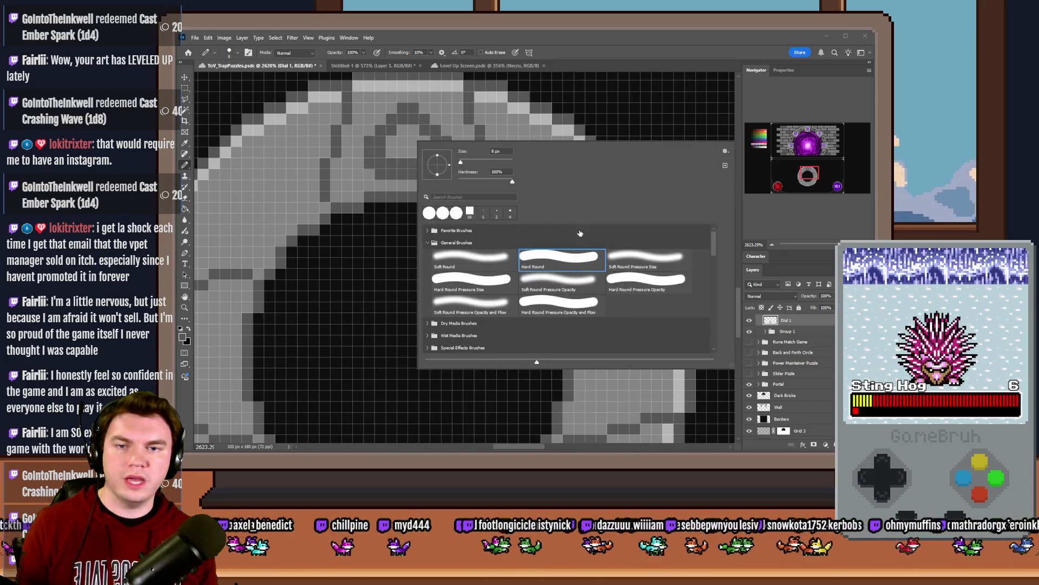
key("Return")
Step: Shrink the Pencil brush to 2 px
scroll(615, 290, "down", 3)
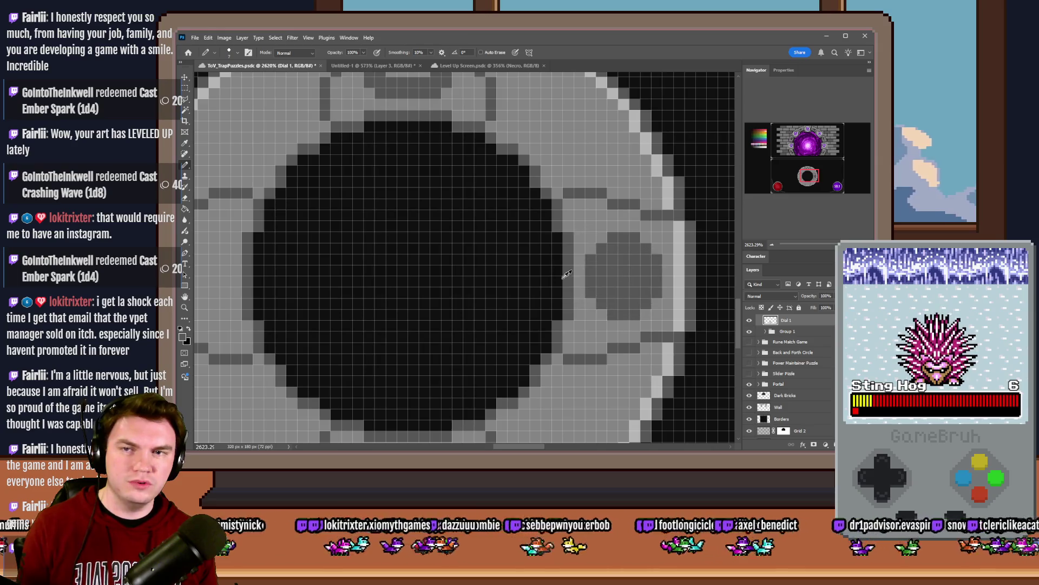
scroll(557, 278, "down", 3)
scroll(583, 233, "down", 2)
scroll(568, 246, "up", 5)
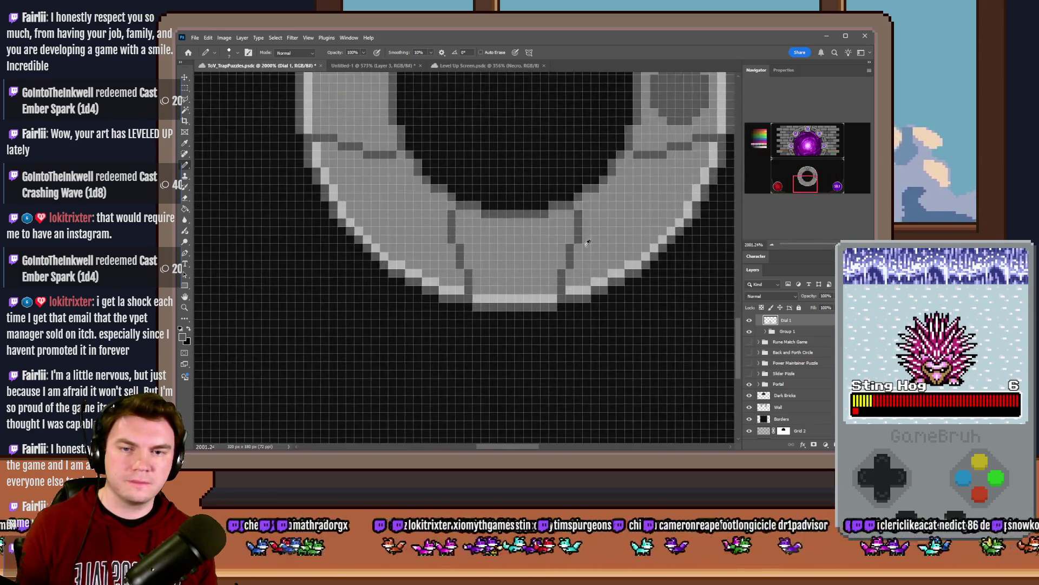
right_click(555, 256)
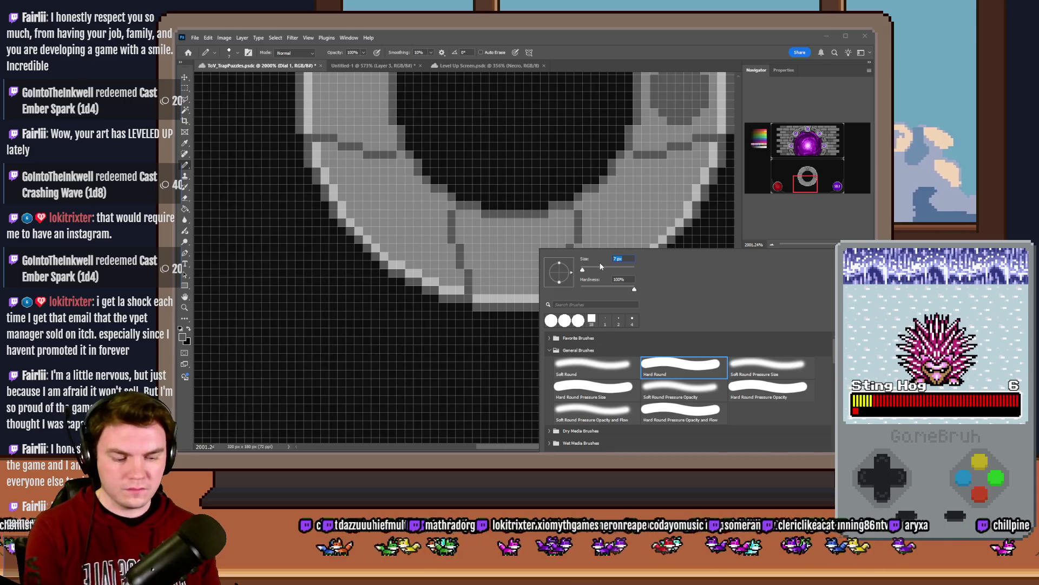
type("2")
key("Return")
scroll(504, 241, "up", 4)
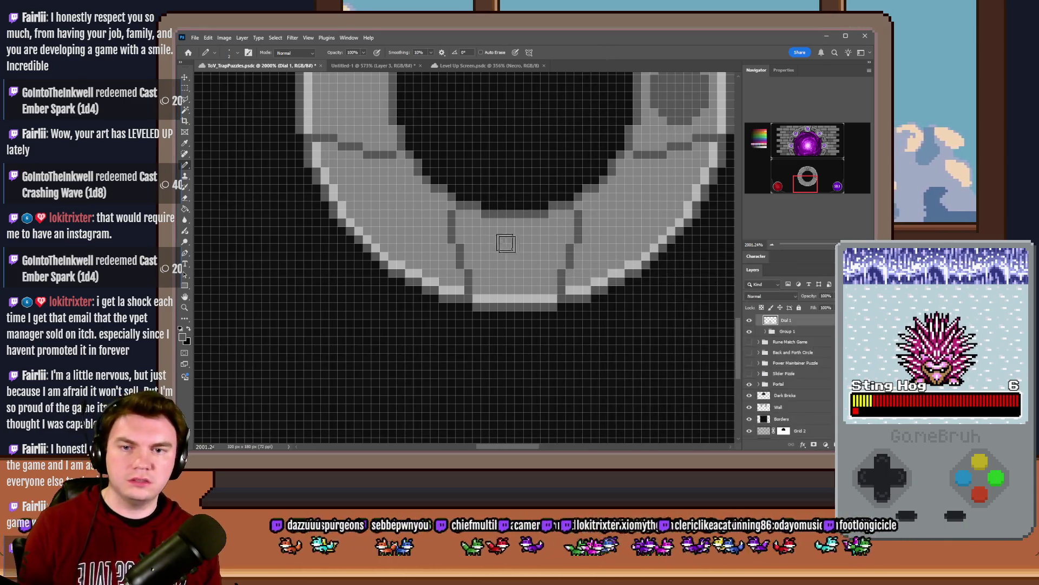
right_click(542, 259)
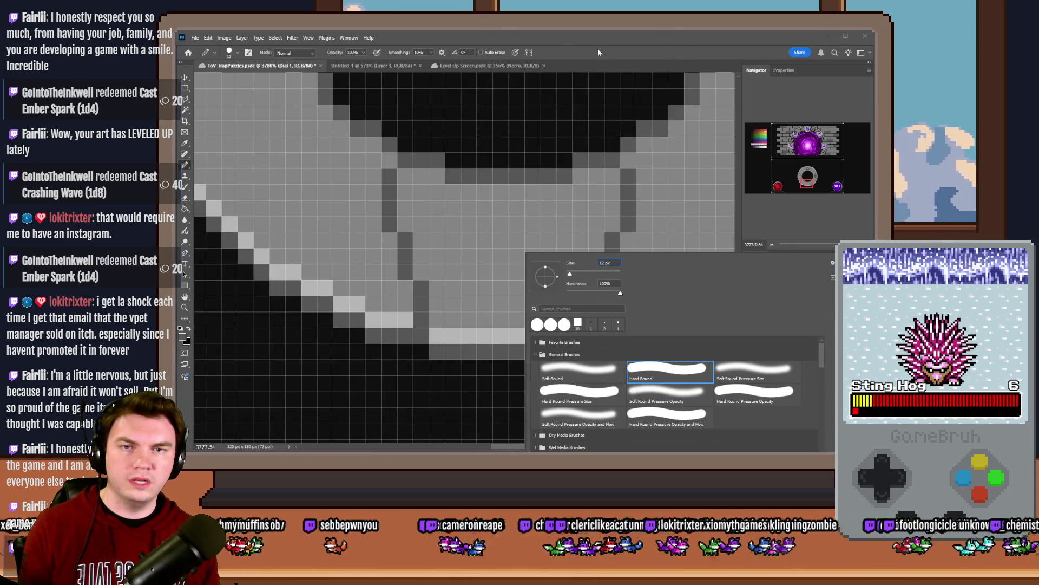
key("Return")
scroll(530, 148, "up", 2)
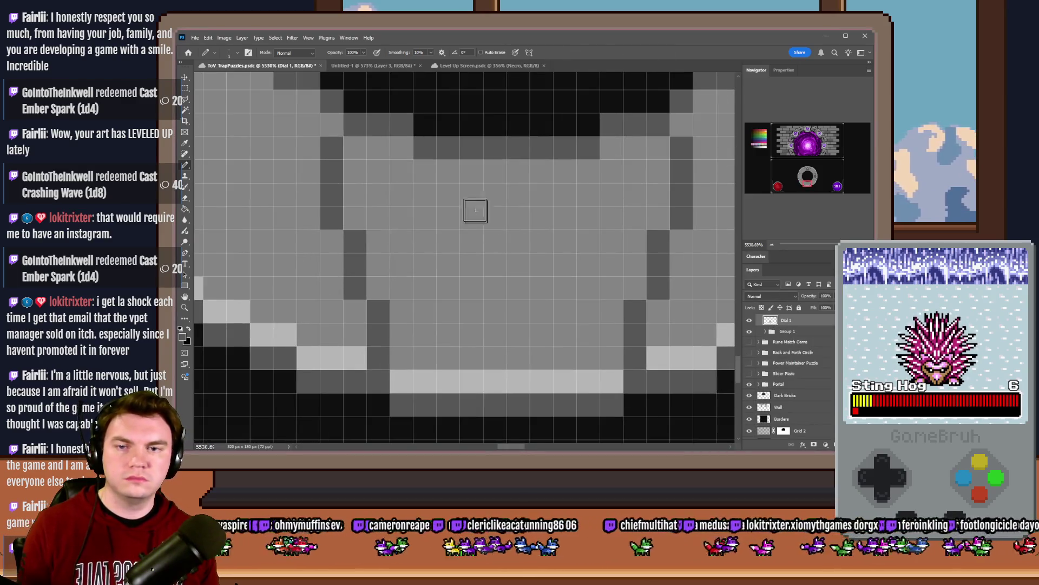
Step: Draw a square rune on the bottom segment with all four inner corners rounded
left_click_drag(450, 196, 558, 202)
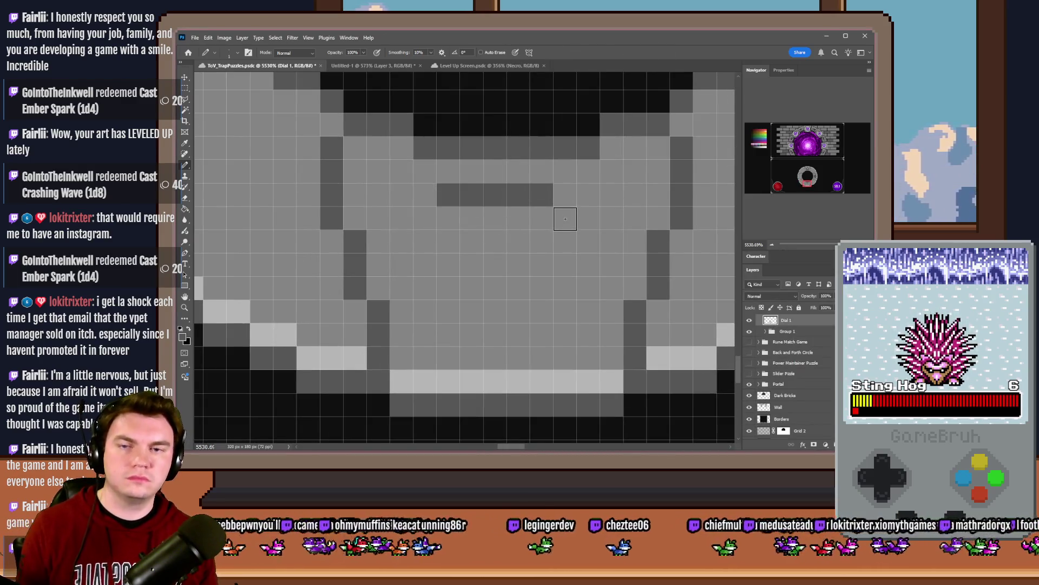
mouse_move(583, 291)
left_mouse_down()
mouse_move(586, 243)
mouse_move(564, 195)
left_mouse_up()
left_click(581, 311)
mouse_move(566, 331)
left_mouse_down()
mouse_move(437, 332)
mouse_move(433, 218)
left_mouse_up()
left_click(449, 218)
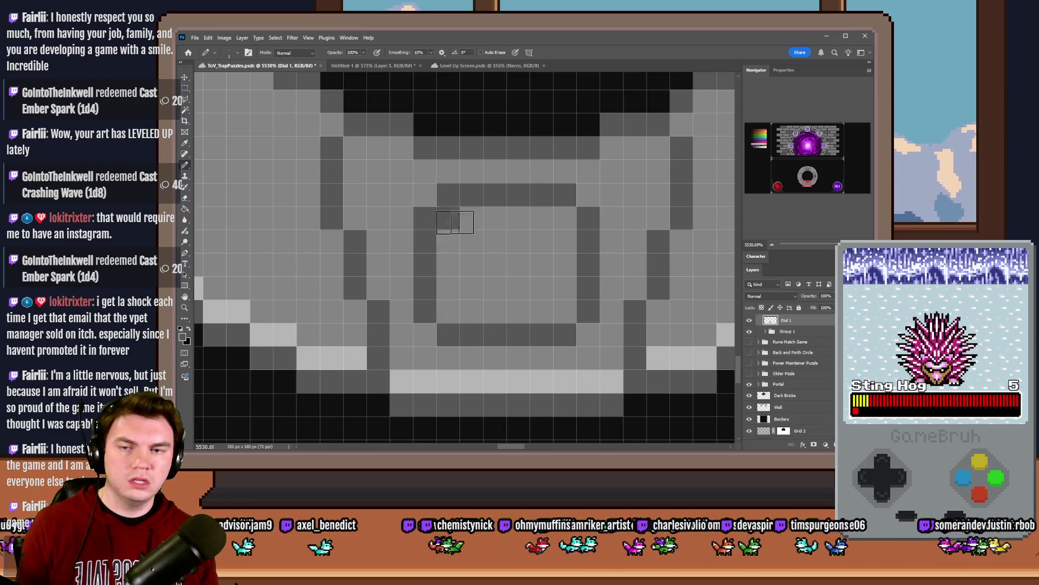
left_click(564, 218)
left_click(564, 311)
left_click(448, 311)
scroll(524, 334, "down", 5)
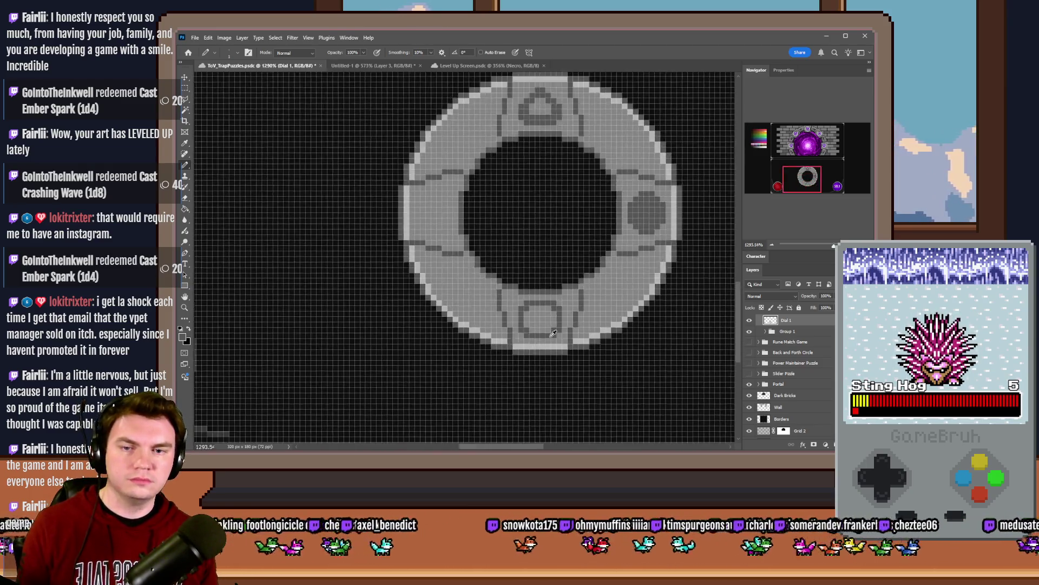
scroll(524, 303, "up", 5)
scroll(524, 303, "down", 4)
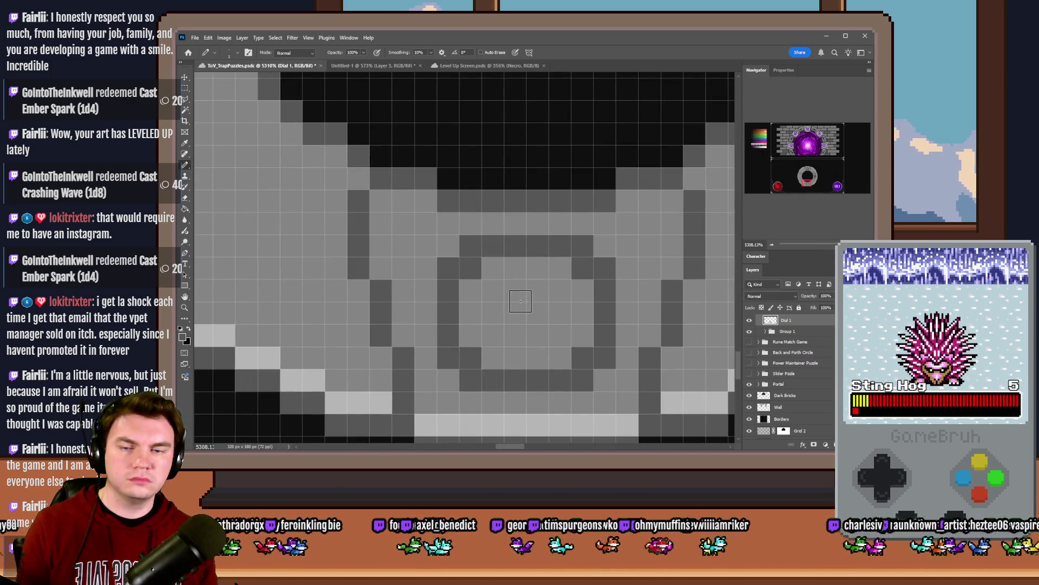
scroll(493, 335, "down", 5)
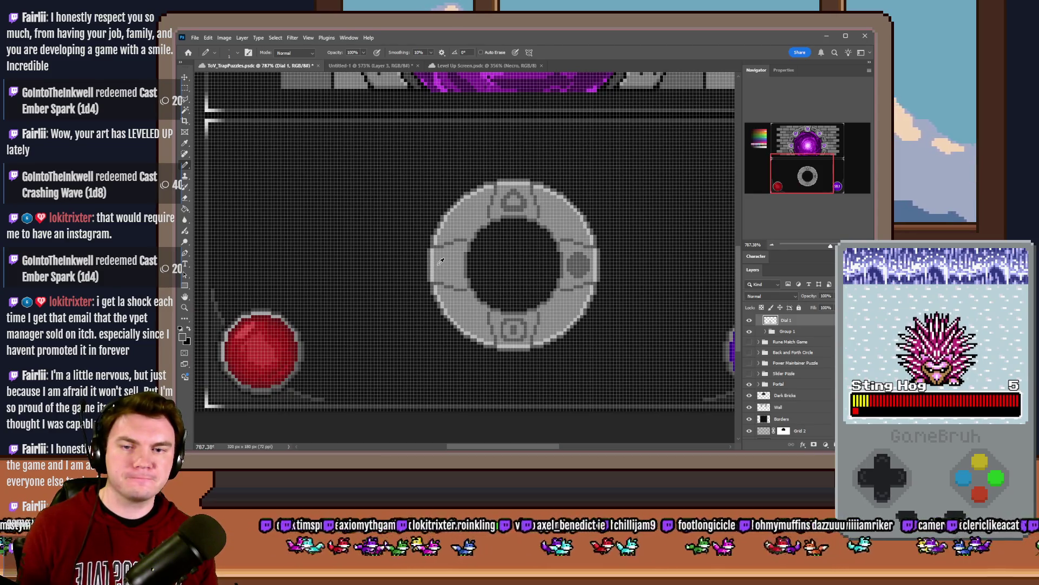
scroll(442, 261, "up", 6)
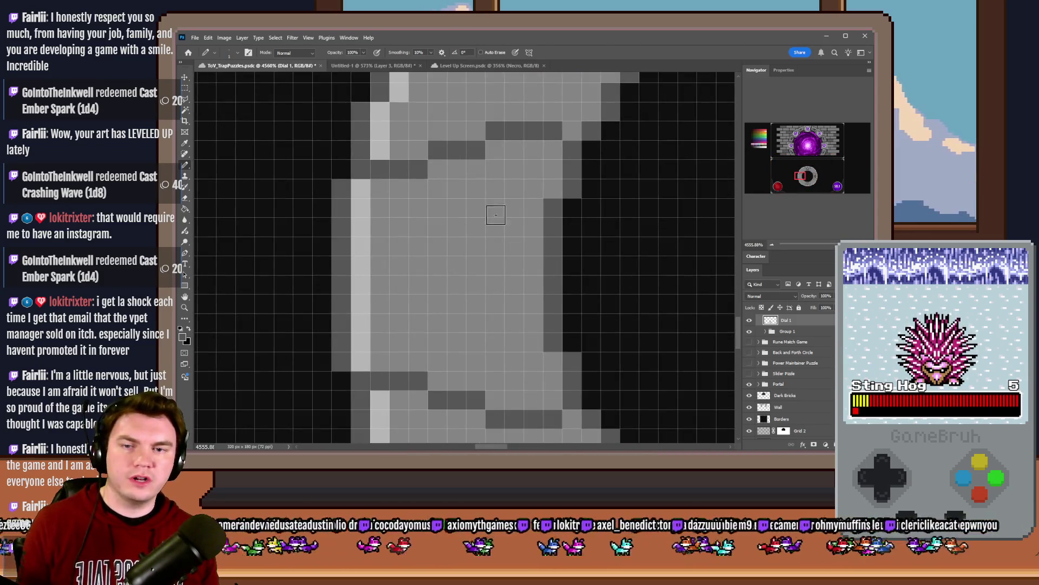
Step: Draw two small overlapping square outlines on the ring's left segment
mouse_move(493, 209)
left_mouse_down()
mouse_move(457, 225)
mouse_move(495, 228)
left_mouse_up()
mouse_move(439, 266)
left_mouse_down()
mouse_move(399, 278)
mouse_move(403, 311)
mouse_move(429, 320)
mouse_move(437, 278)
mouse_move(436, 239)
mouse_move(418, 227)
left_mouse_up()
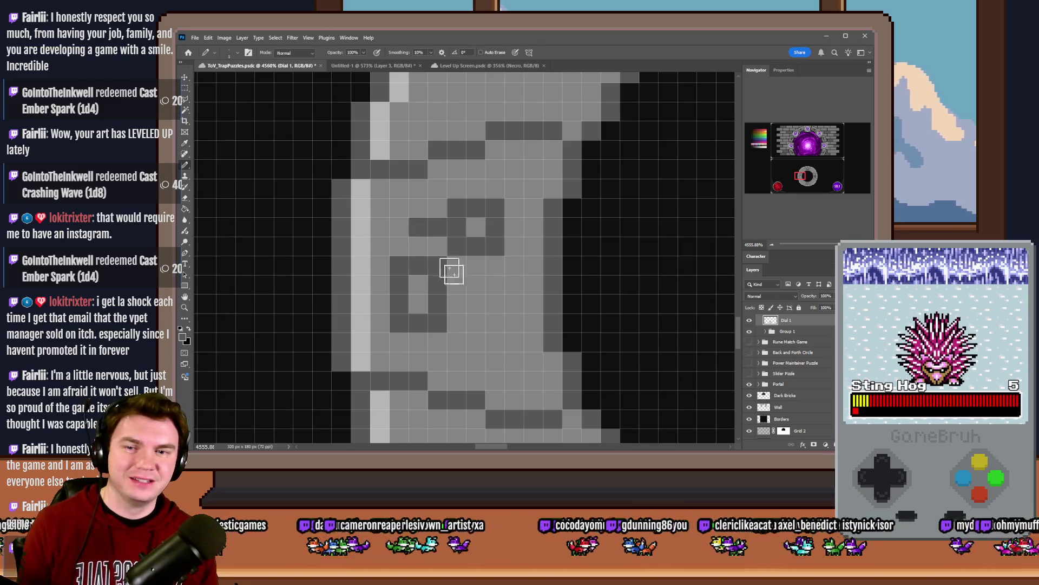
scroll(422, 356, "down", 10)
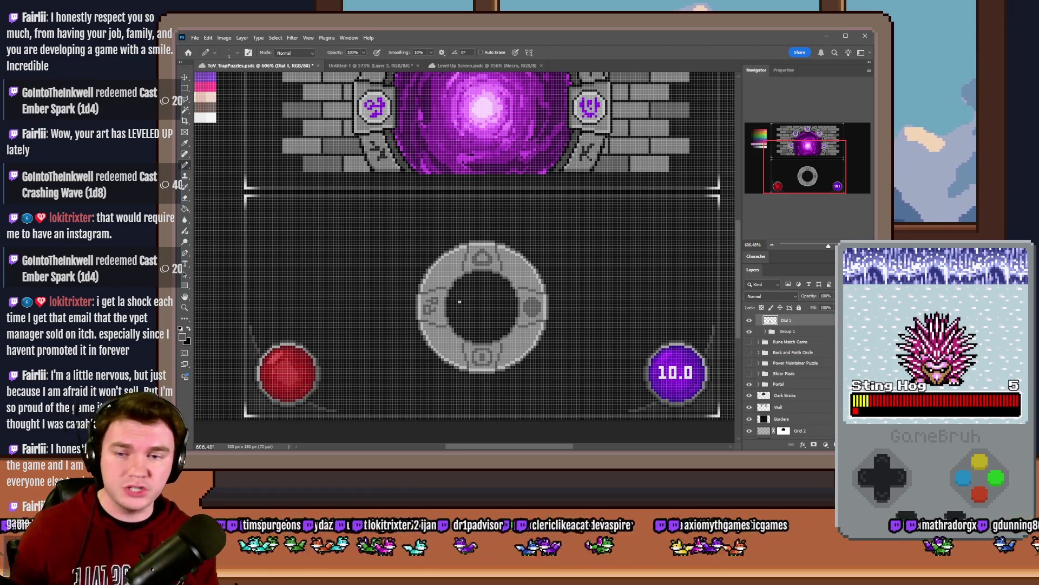
scroll(460, 299, "up", 10)
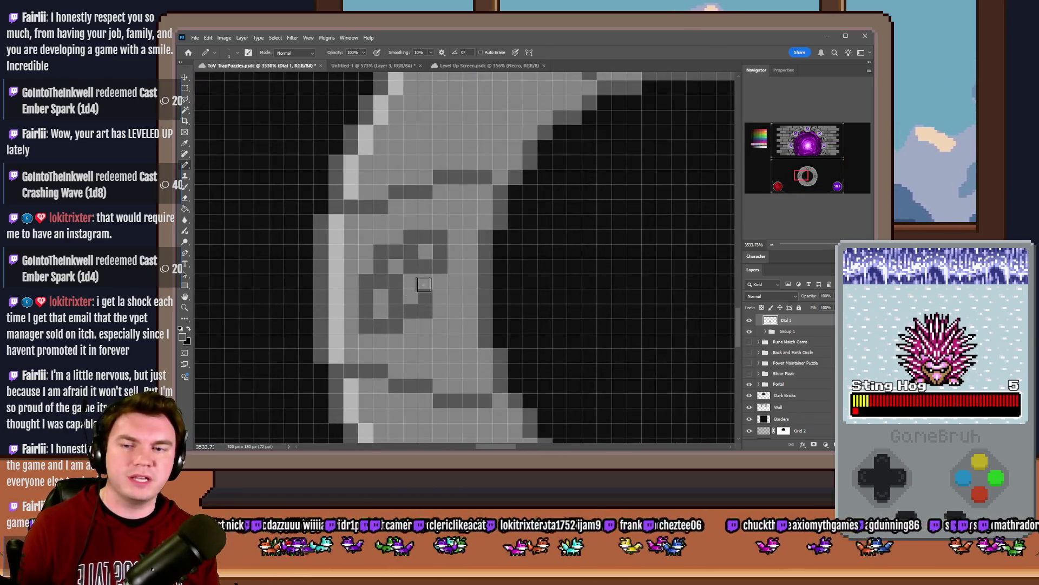
scroll(433, 325, "down", 10)
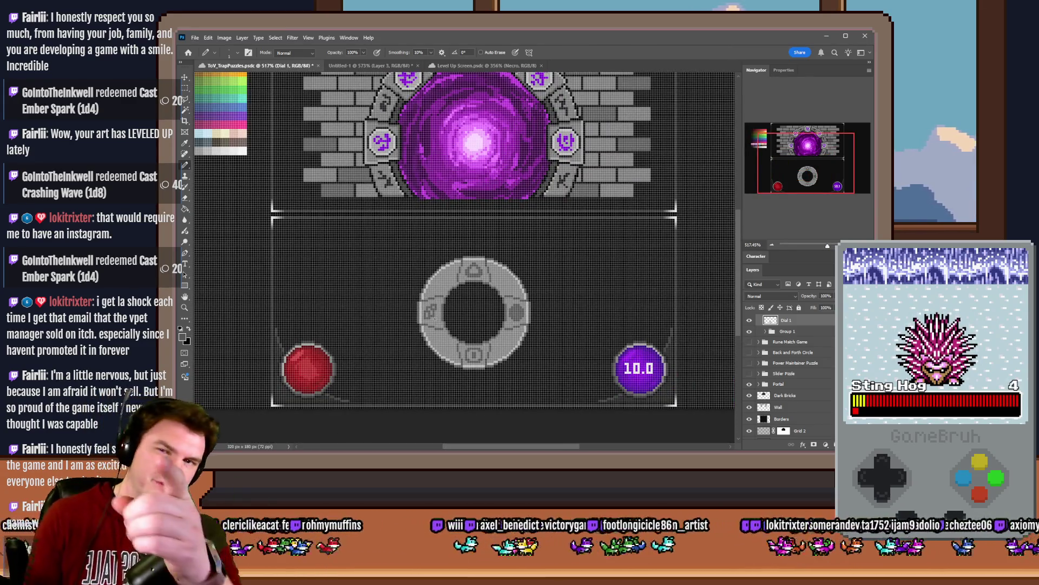
scroll(426, 327, "up", 8)
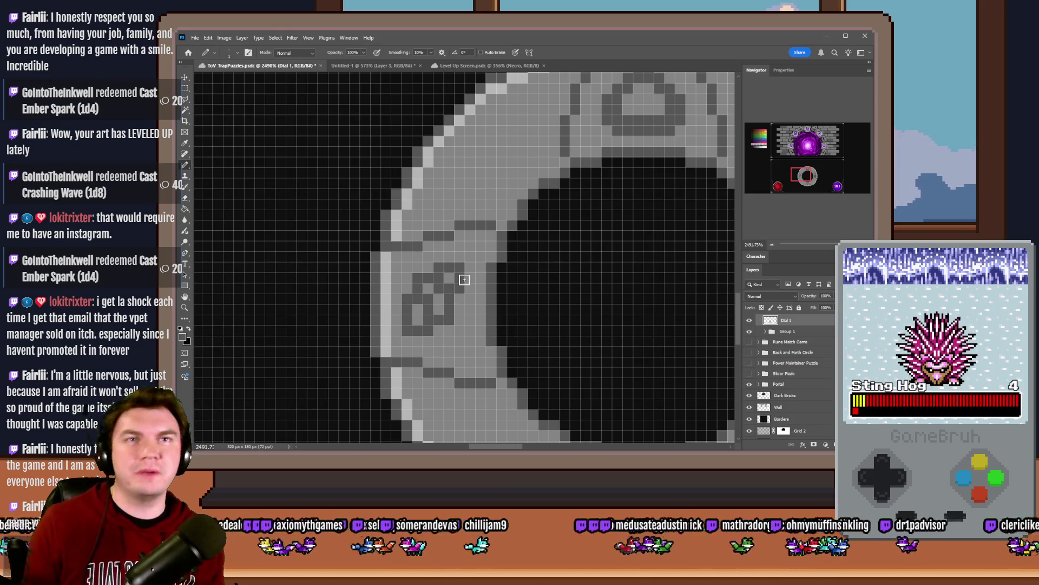
scroll(466, 282, "up", 2)
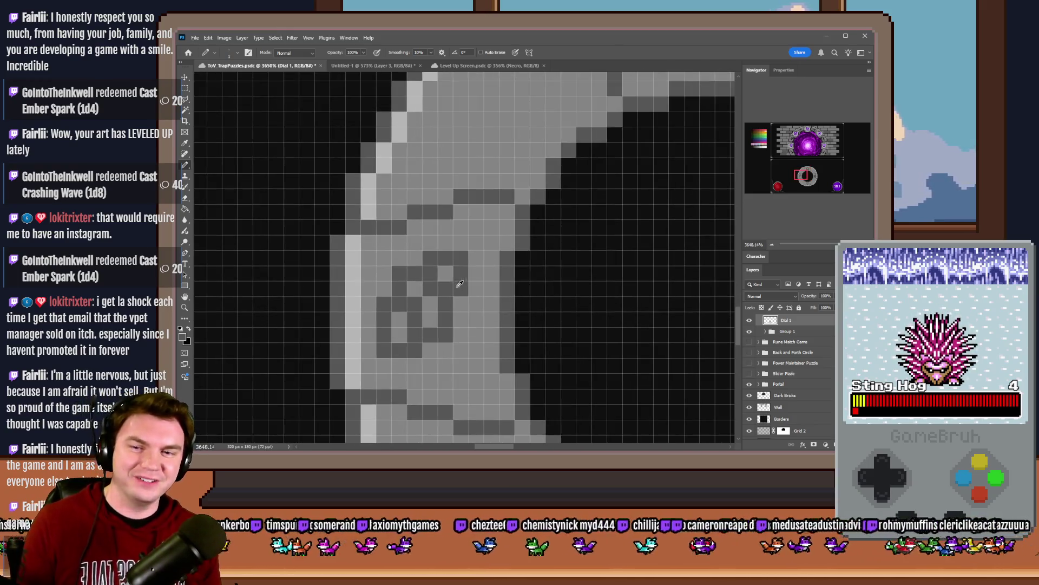
Step: Rework the top of the left rune and add two dark pixels to the emblem
left_click_drag(438, 250, 473, 260)
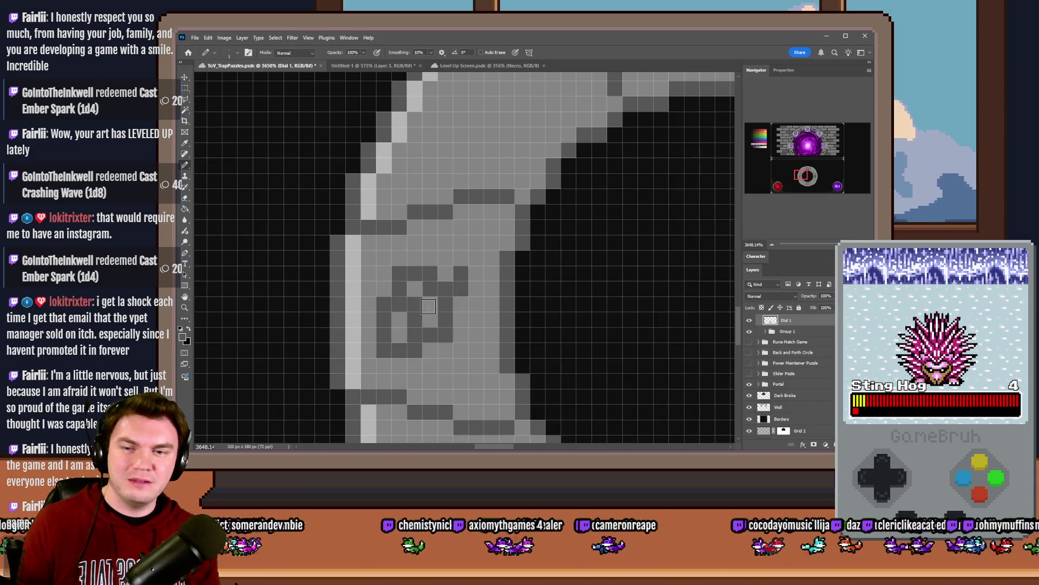
left_click(461, 319)
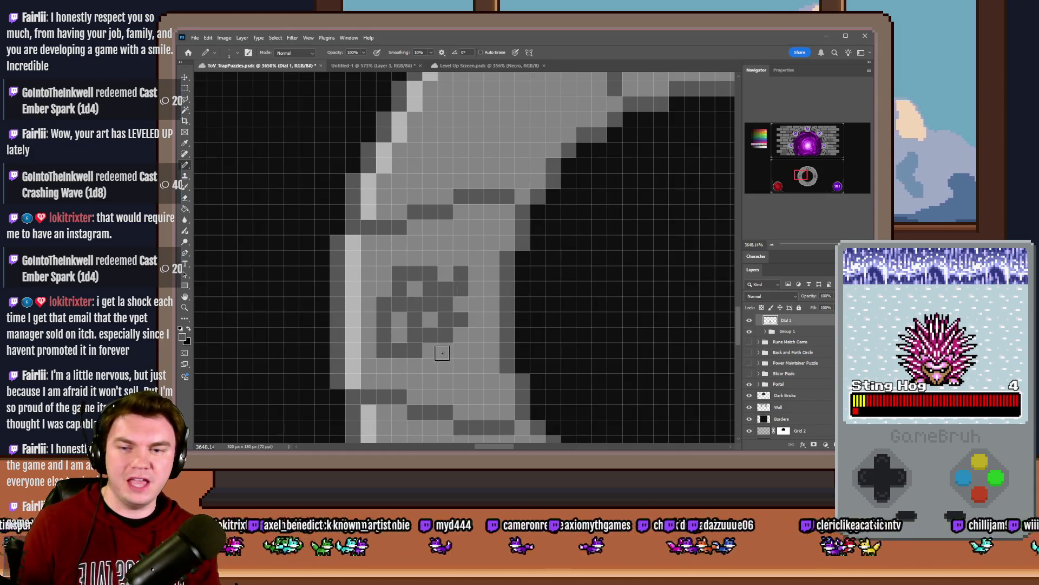
left_click(386, 277)
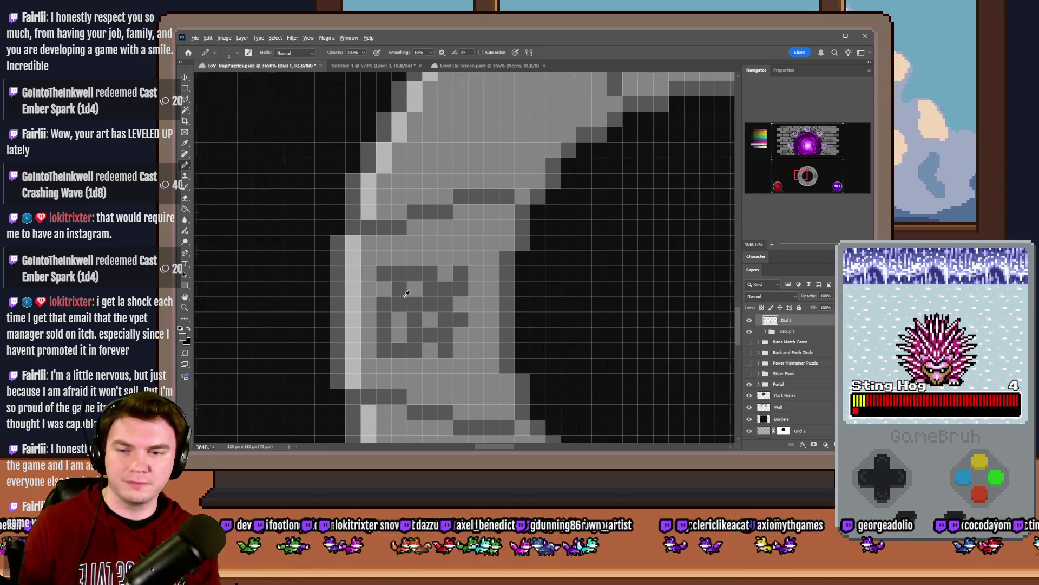
scroll(417, 283, "down", 5)
scroll(416, 282, "up", 5)
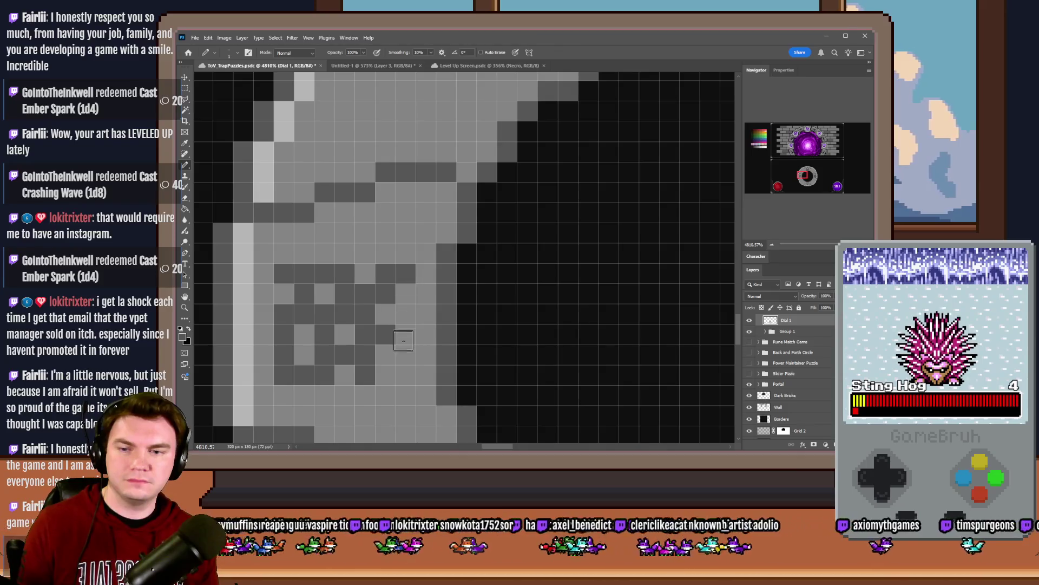
scroll(302, 412, "down", 5)
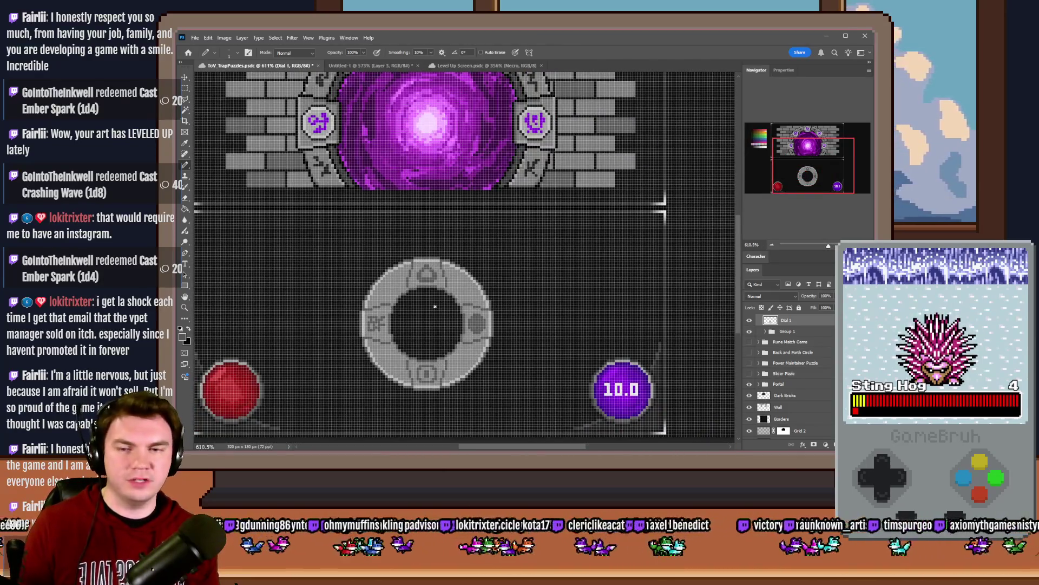
scroll(440, 305, "down", 1)
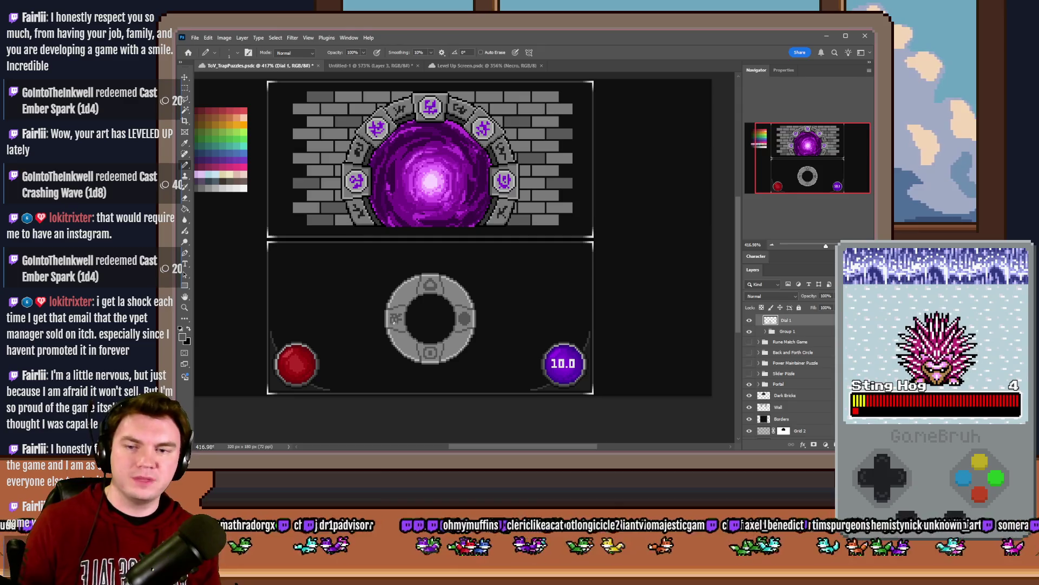
scroll(434, 315, "up", 3)
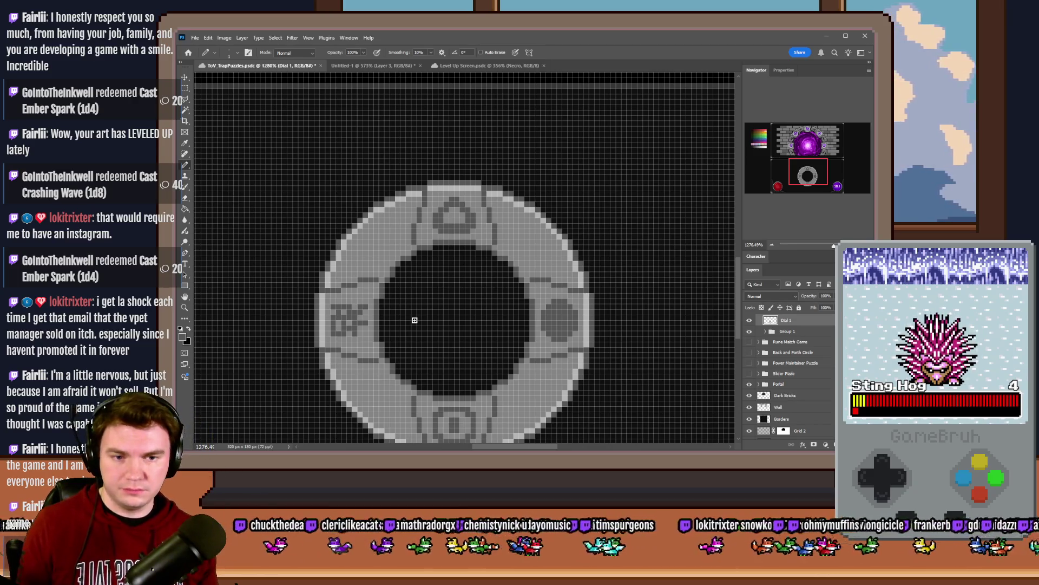
Step: Expand Group 1, then show and select the gem layer, Layer 10
left_click(766, 332)
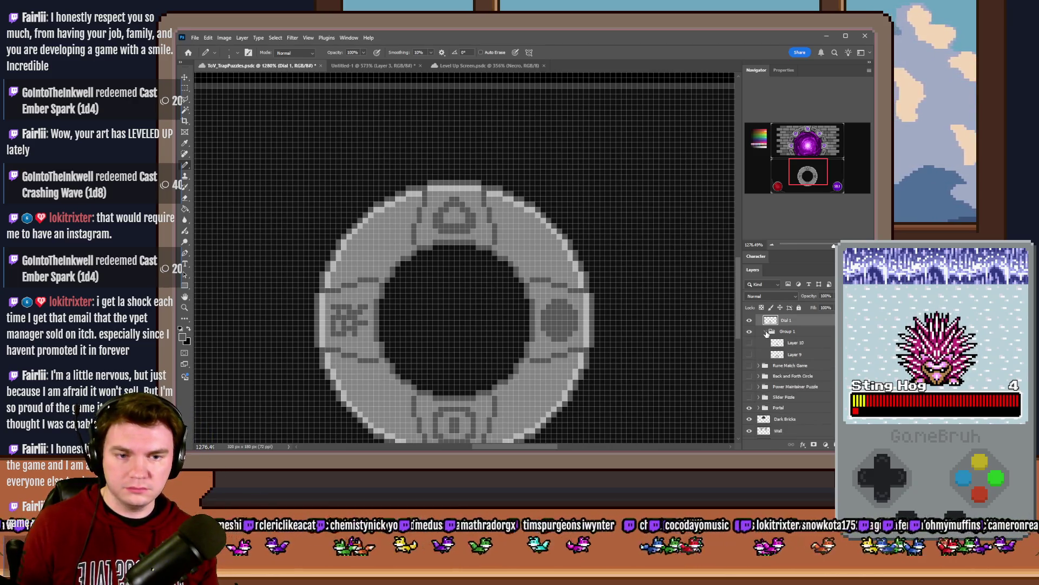
left_click(749, 342)
left_click(795, 343)
Step: Select the red, purple and blue gems' round outlines with the Elliptical Marquee
right_click(185, 88)
left_click(219, 96)
scroll(456, 291, "up", 2)
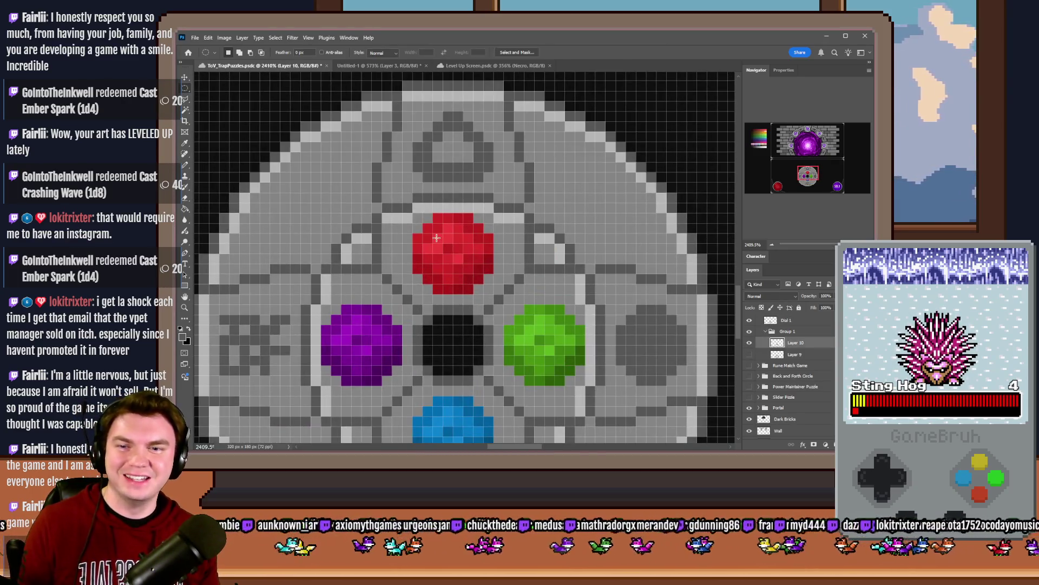
mouse_move(422, 222)
left_mouse_down()
mouse_move(494, 271)
mouse_move(493, 294)
mouse_move(596, 366)
mouse_move(586, 386)
left_mouse_up()
scroll(541, 374, "down", 1)
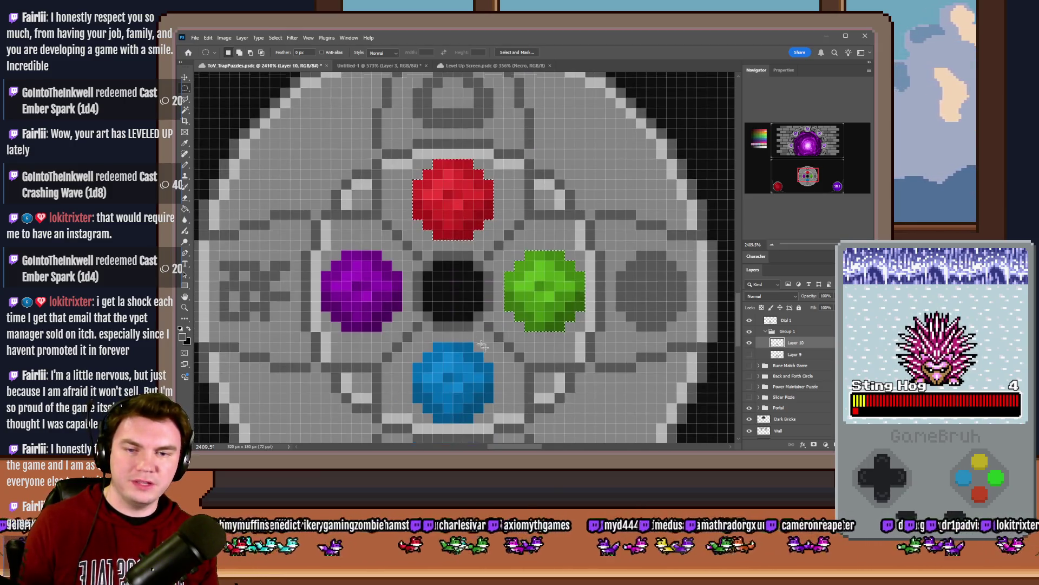
mouse_move(340, 260)
left_mouse_down()
mouse_move(378, 272)
mouse_move(413, 306)
left_mouse_up()
left_click_drag(414, 343, 494, 424)
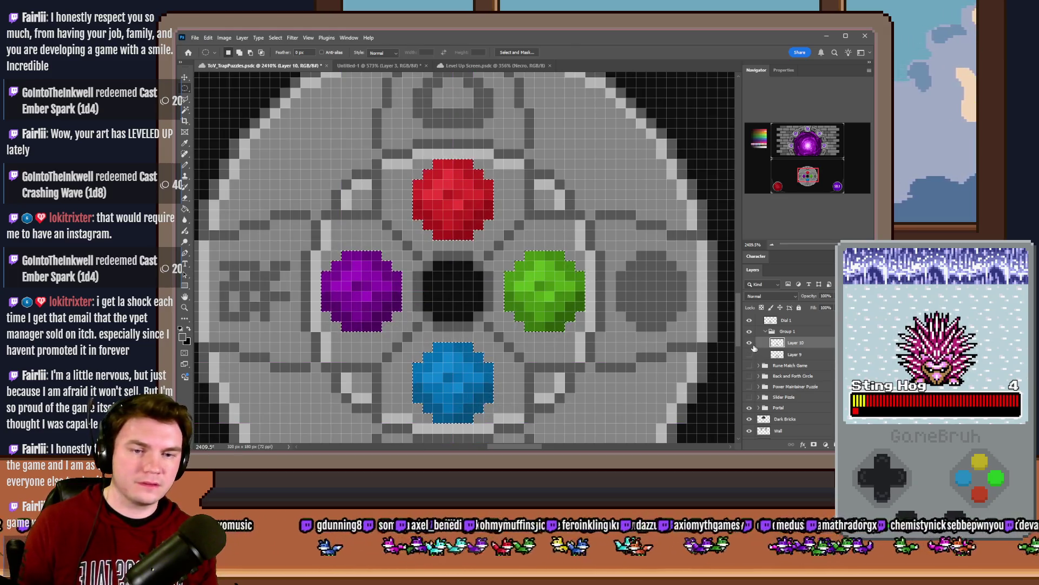
Step: Hide Layer 10, collapse Group 1, select Dial 1 and return to the Pencil
left_click(749, 342)
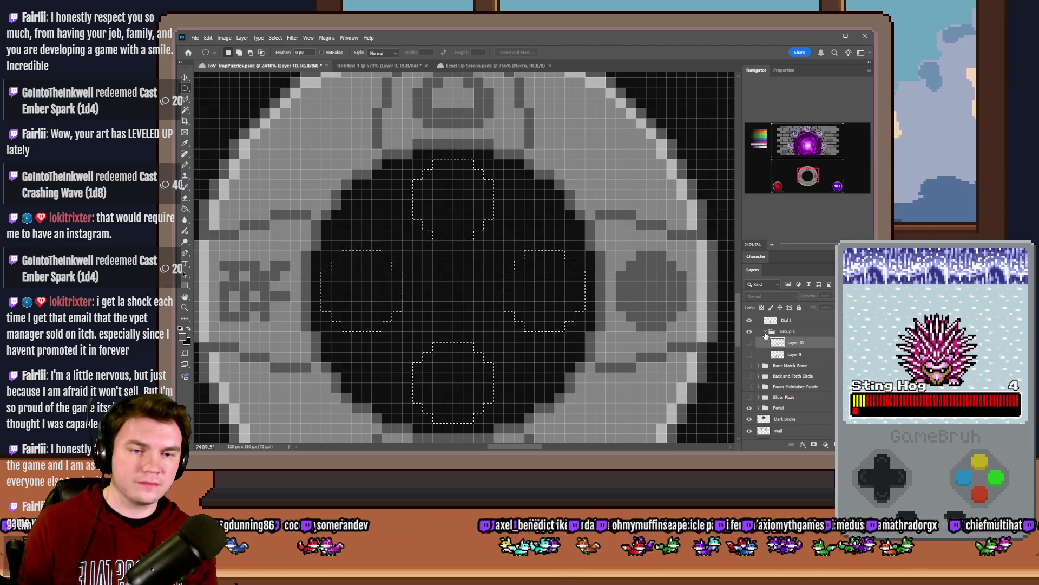
left_click(766, 330)
left_click(786, 320)
scroll(440, 245, "down", 5)
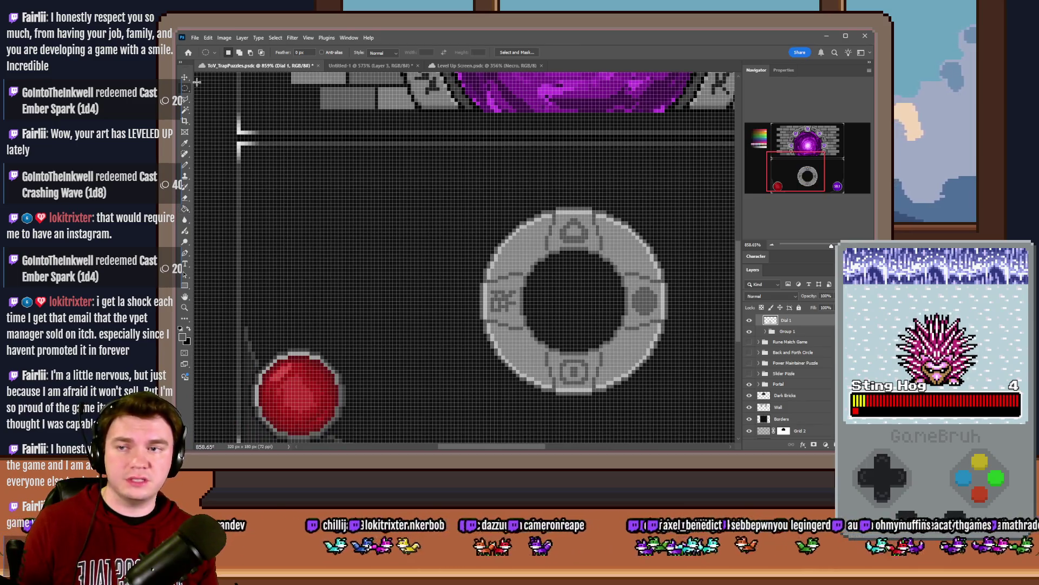
left_click(185, 164)
scroll(388, 216, "up", 5)
scroll(388, 216, "down", 5)
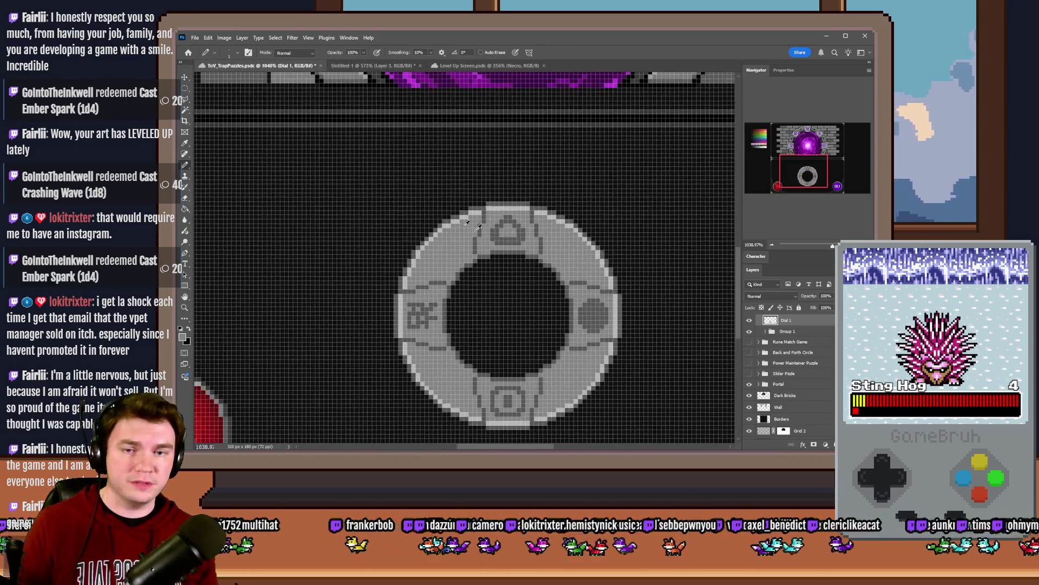
Step: Set the Pencil to 5 px and paint the ring's emblems over in ring grey
scroll(389, 217, "up", 5)
right_click(447, 204)
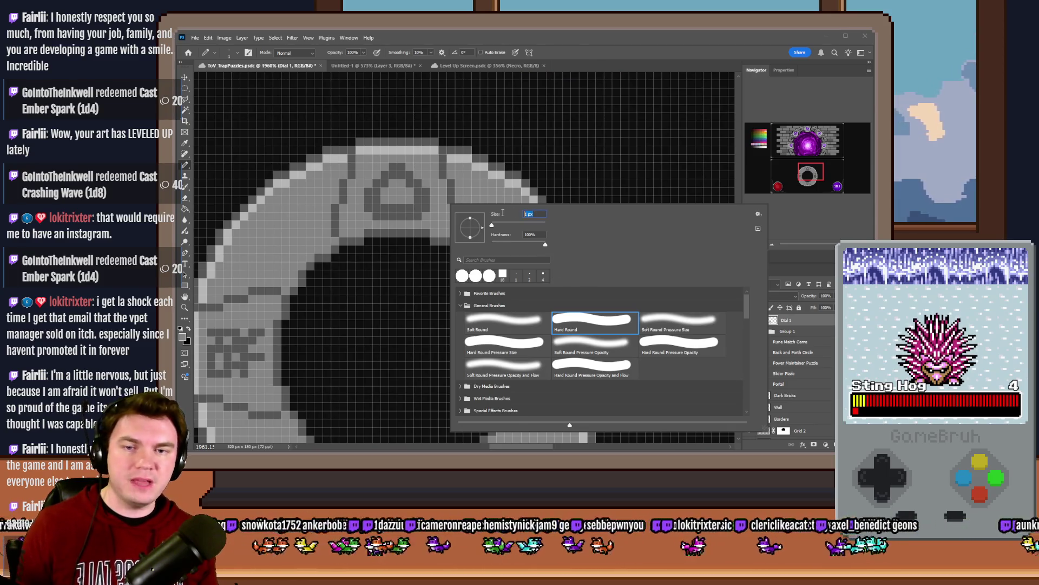
key("Return")
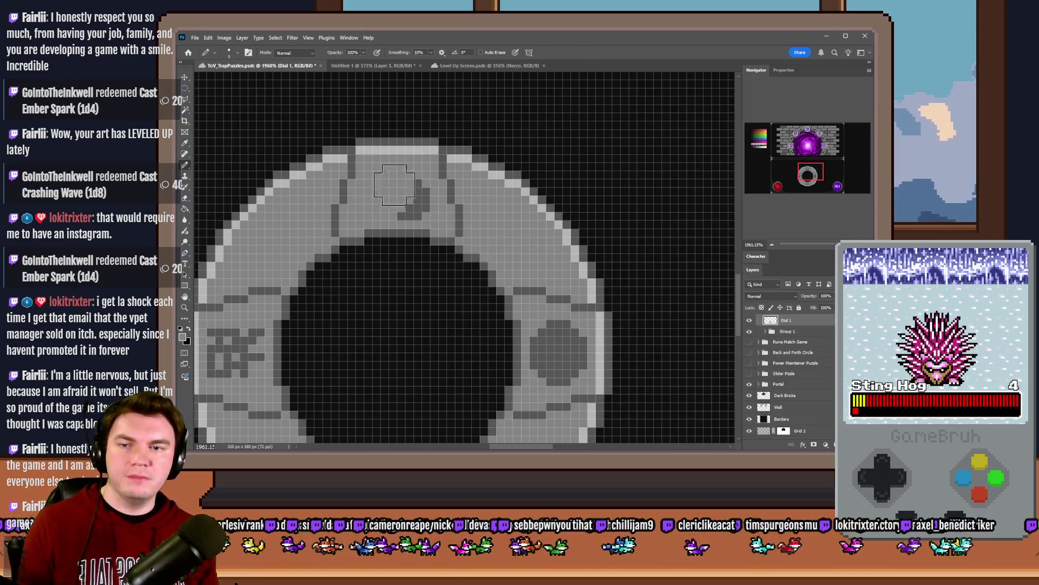
scroll(547, 291, "down", 1)
scroll(548, 271, "down", 1)
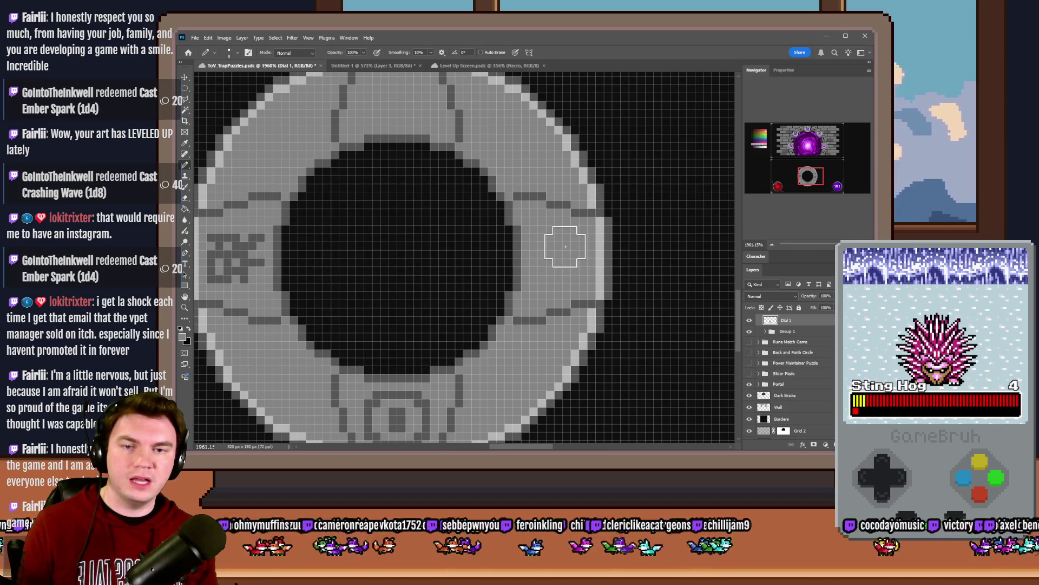
scroll(563, 241, "down", 1)
mouse_move(399, 359)
left_mouse_down()
mouse_move(273, 237)
mouse_move(343, 237)
mouse_move(325, 243)
left_mouse_up()
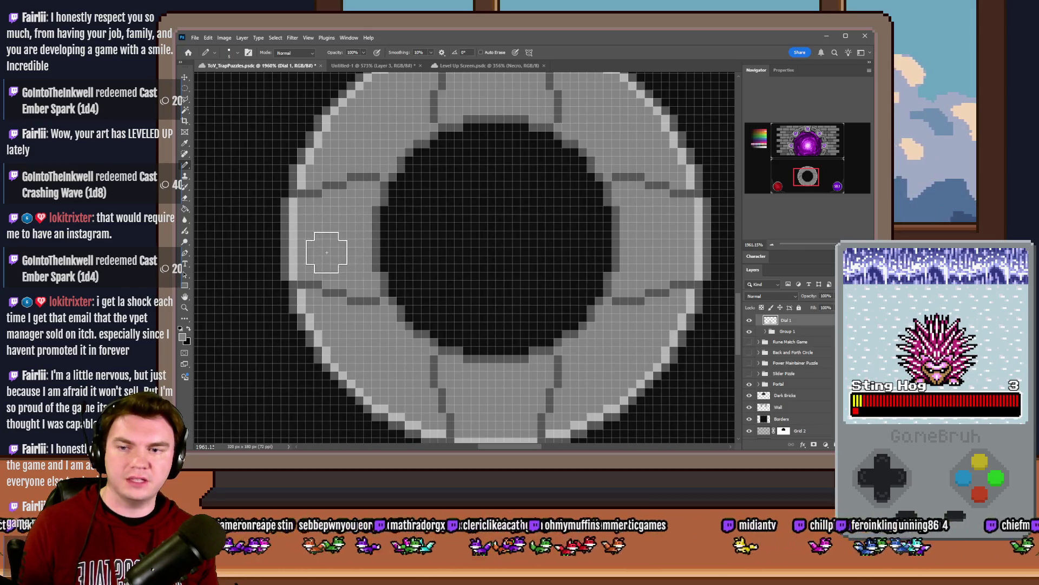
left_click(187, 87)
scroll(791, 367, "up", 2)
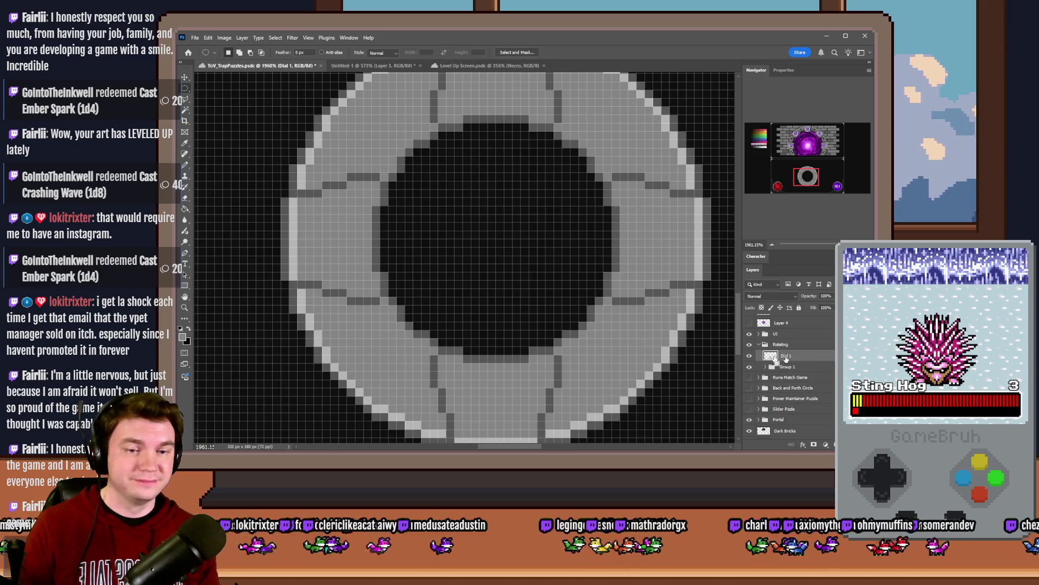
Step: Paste the four gems onto a new layer and move the red orb into the top slot
key("ctrl+v")
scroll(493, 323, "down", 3)
scroll(513, 320, "up", 3)
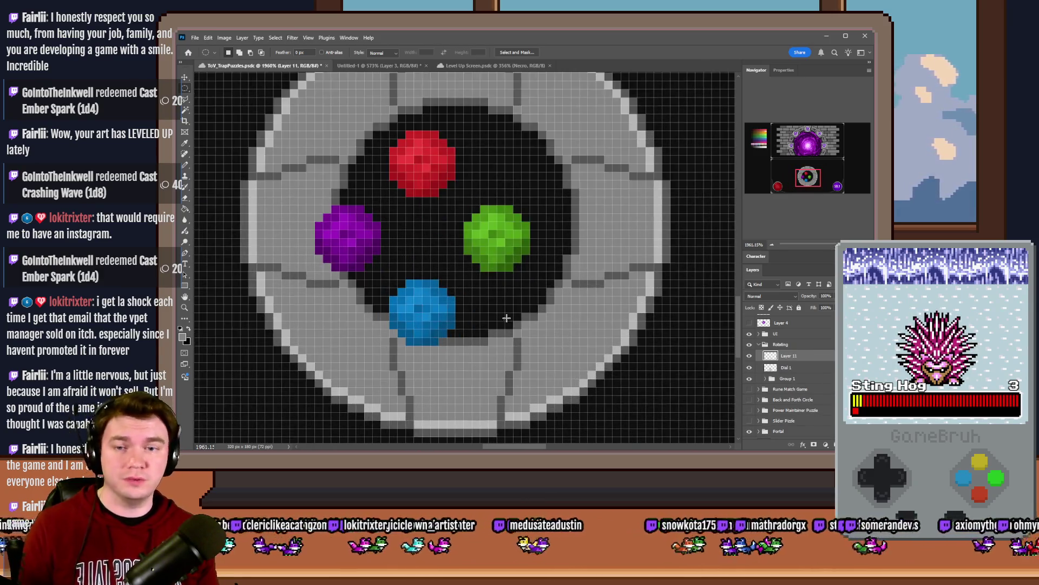
right_click(185, 88)
left_click(233, 87)
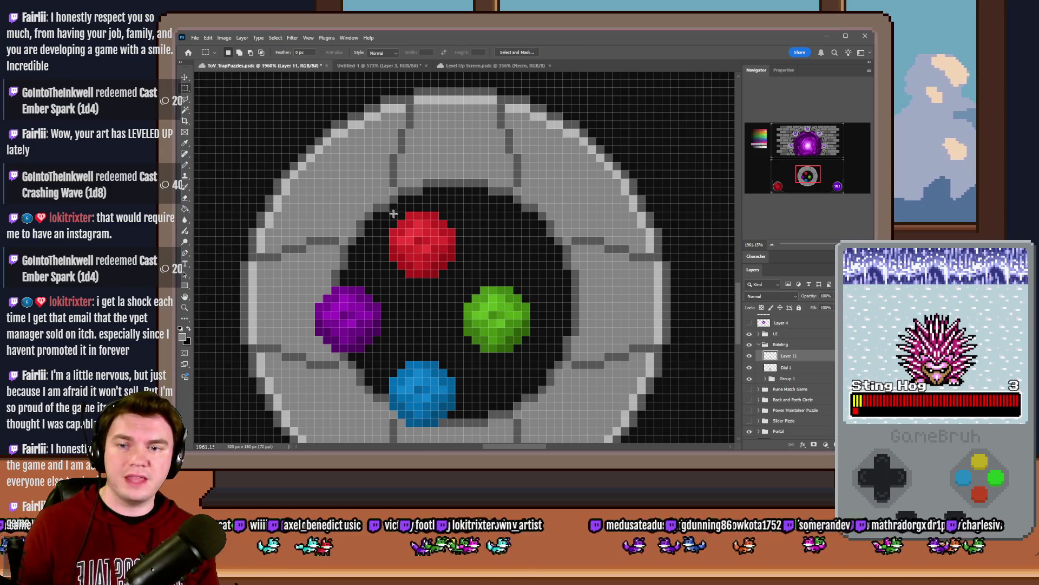
mouse_move(455, 212)
left_mouse_down()
mouse_move(429, 249)
mouse_move(379, 255)
mouse_move(397, 272)
mouse_move(457, 260)
mouse_move(476, 167)
left_mouse_up()
scroll(429, 274, "up", 1)
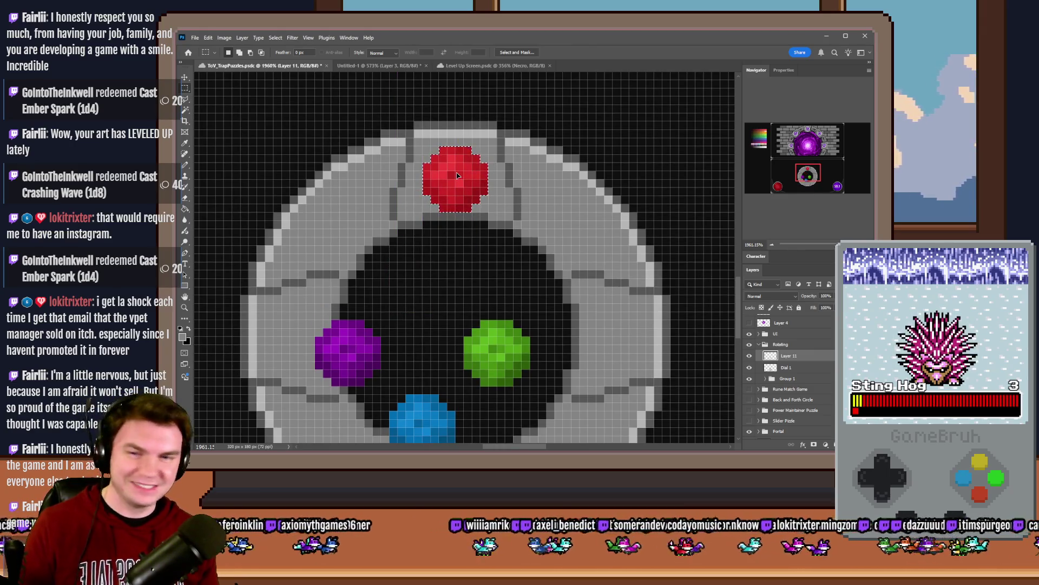
scroll(515, 241, "down", 2)
Step: Move the blue, purple and green orbs into their slots, nudging red and green one pixel
mouse_move(529, 267)
left_mouse_down()
mouse_move(465, 332)
mouse_move(591, 292)
left_mouse_up()
scroll(514, 255, "down", 2)
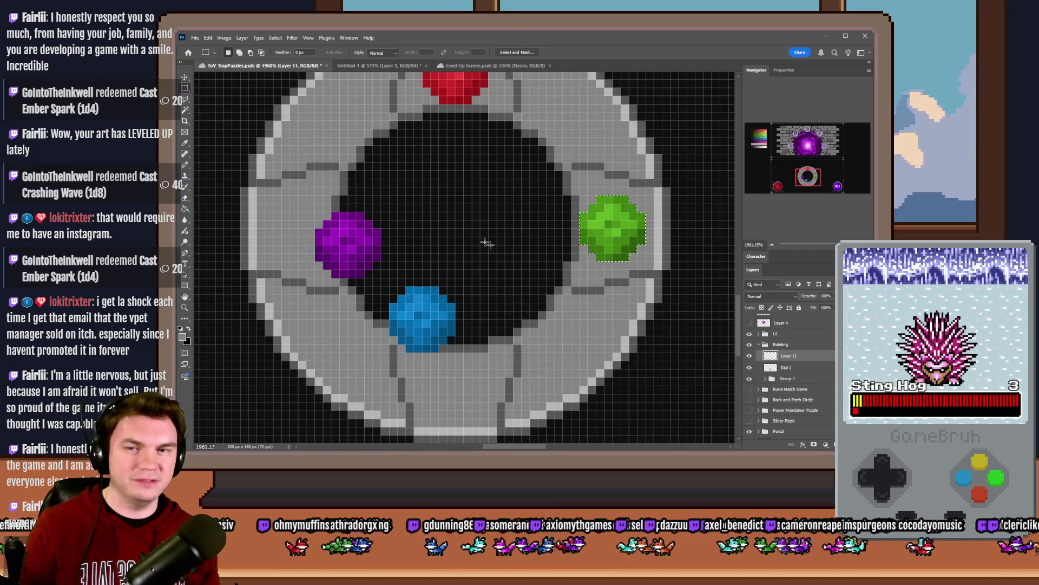
mouse_move(464, 285)
left_mouse_down()
mouse_move(408, 331)
mouse_move(452, 373)
left_mouse_up()
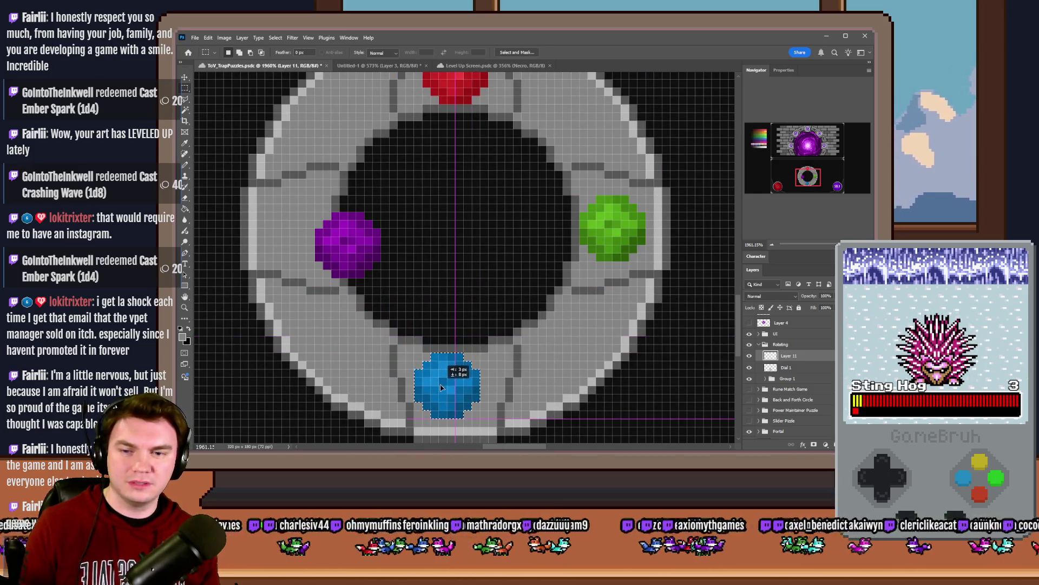
mouse_move(381, 211)
left_mouse_down()
mouse_move(296, 278)
mouse_move(311, 252)
mouse_move(269, 252)
left_mouse_up()
scroll(335, 238, "up", 2)
left_click_drag(505, 99, 422, 169)
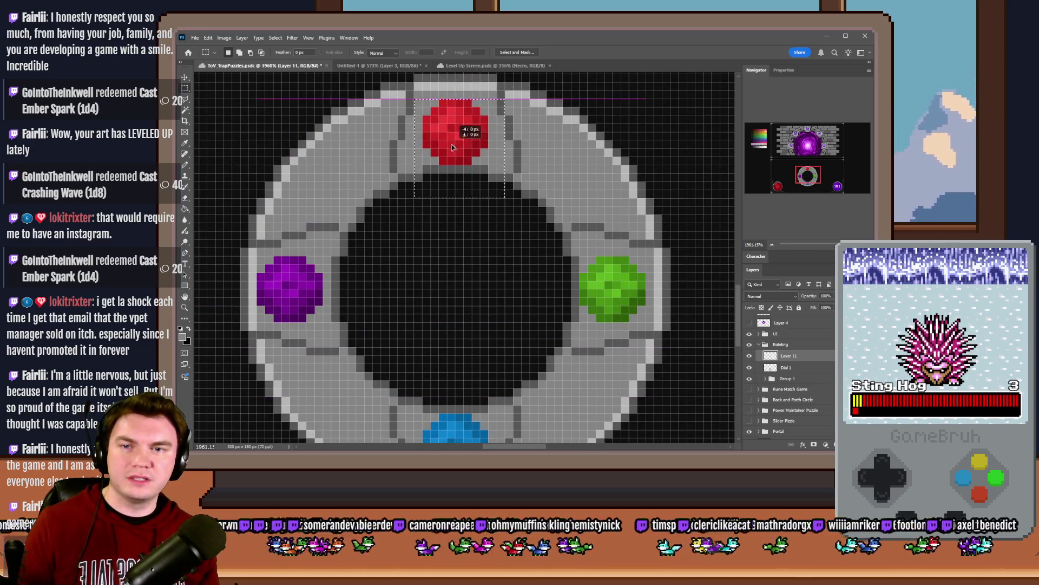
left_click_drag(455, 135, 455, 127)
mouse_move(572, 257)
left_mouse_down()
mouse_move(587, 316)
mouse_move(654, 330)
left_mouse_up()
left_click_drag(614, 291, 624, 291)
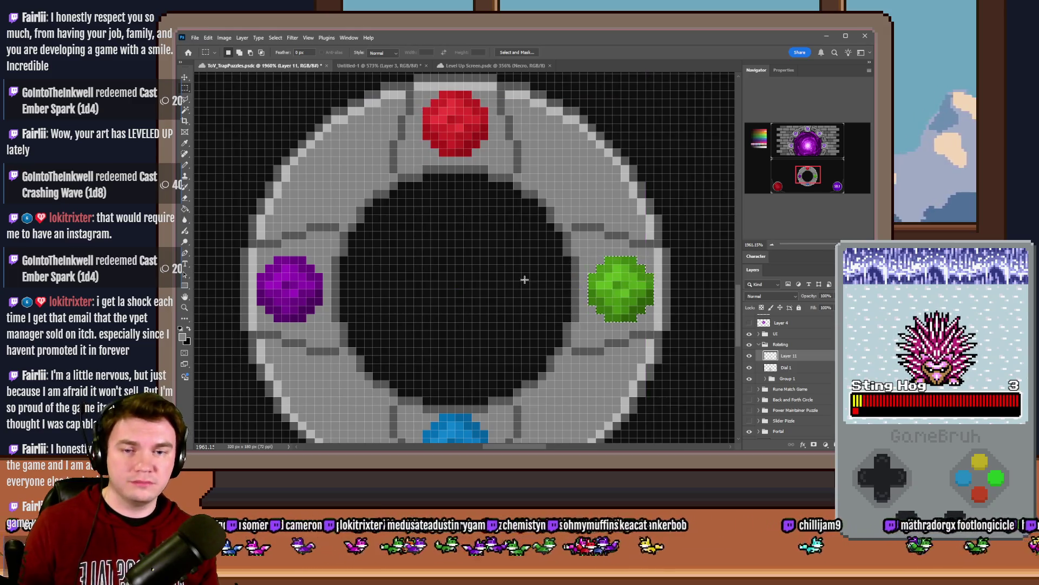
scroll(525, 279, "down", 2)
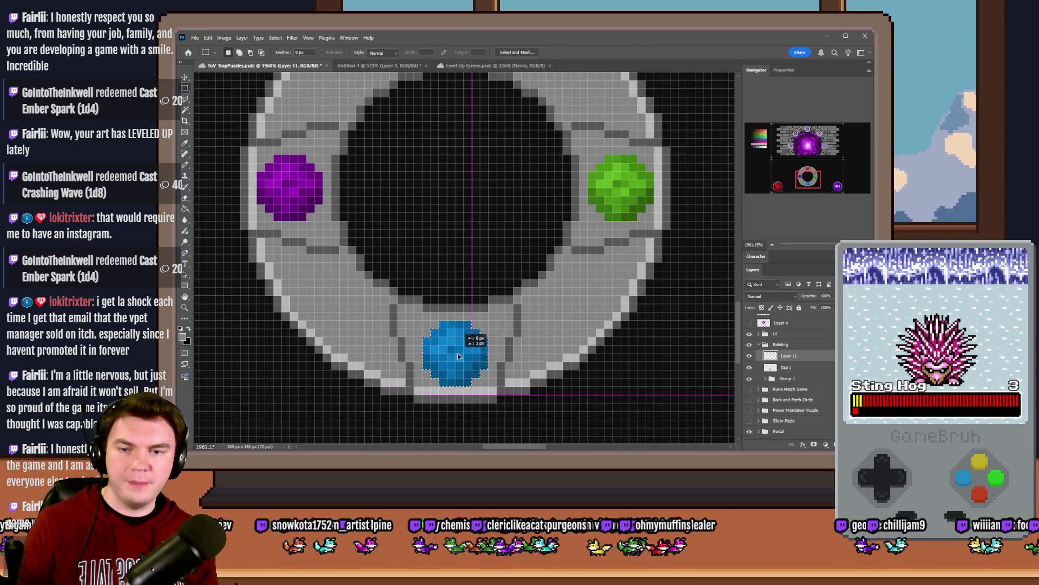
scroll(468, 347, "down", 5)
scroll(468, 347, "down", 1)
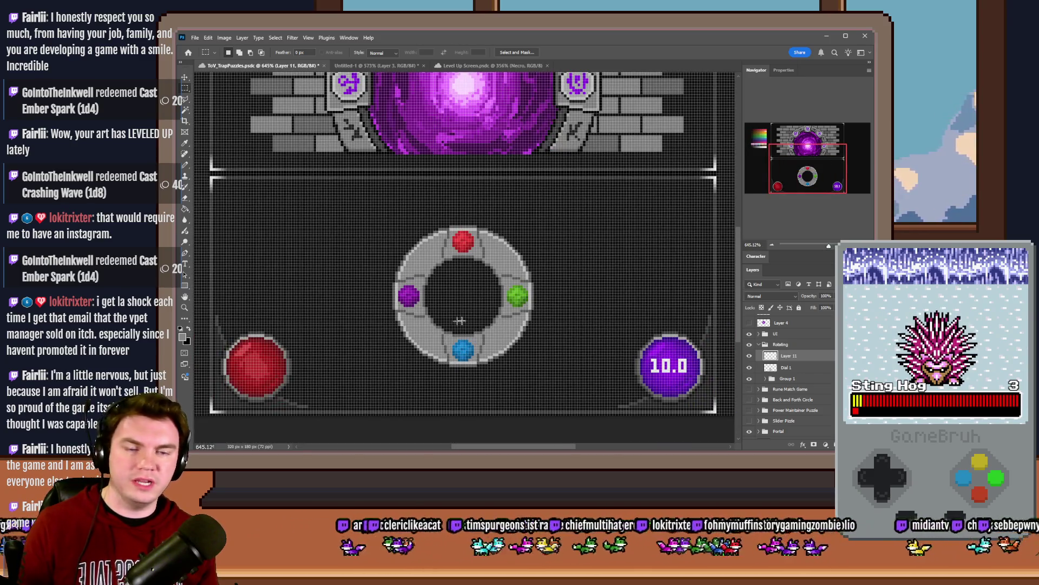
Step: Merge the gem layer into Dial 1 and save the document
key("ctrl+e")
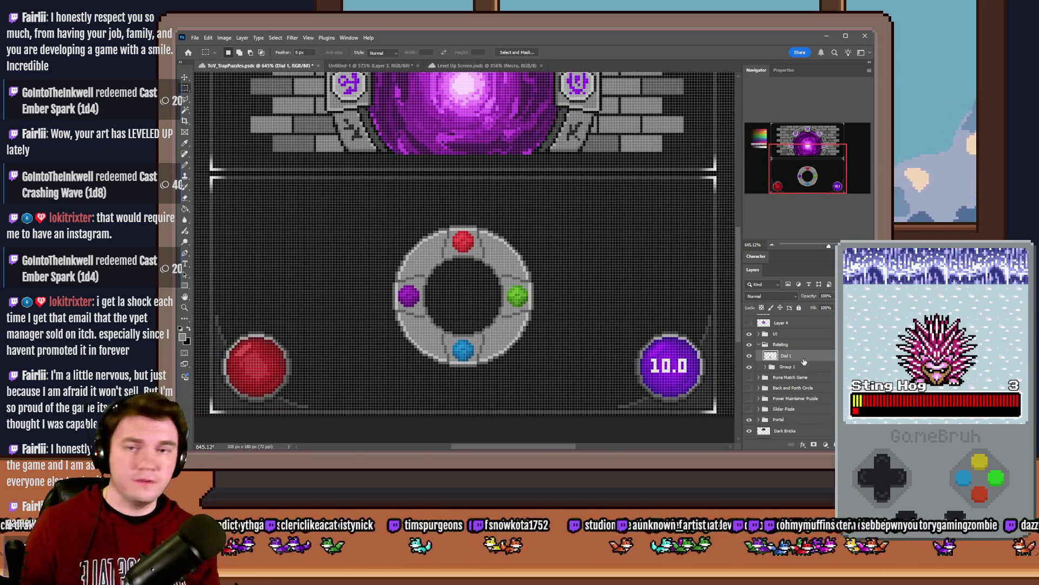
scroll(552, 315, "up", 2)
scroll(457, 283, "up", 1)
left_click_drag(543, 140, 543, 141)
key("ctrl+z")
key("ctrl+s")
key("ctrl+e")
Step: Copy the red gem onto its own layer with Ctrl+J and move it to the upper-left slot
left_click_drag(411, 139, 547, 266)
right_click(185, 88)
left_click(227, 96)
mouse_move(472, 153)
left_mouse_down()
mouse_move(512, 166)
mouse_move(532, 214)
left_mouse_up()
right_click(185, 88)
left_click(222, 88)
key("ctrl+j")
left_click_drag(500, 184, 392, 226)
scroll(428, 256, "down", 5)
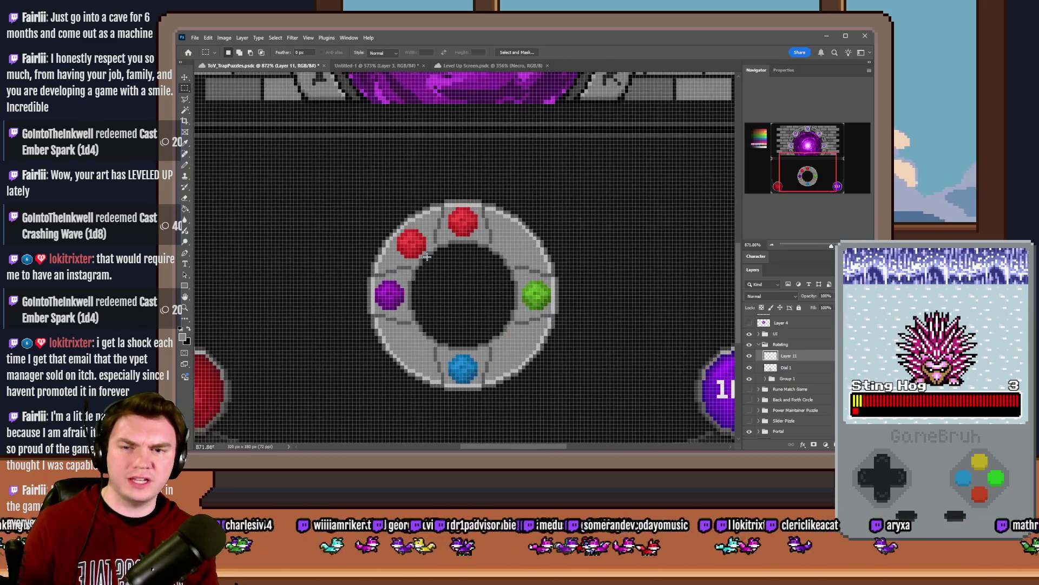
scroll(429, 261, "up", 5)
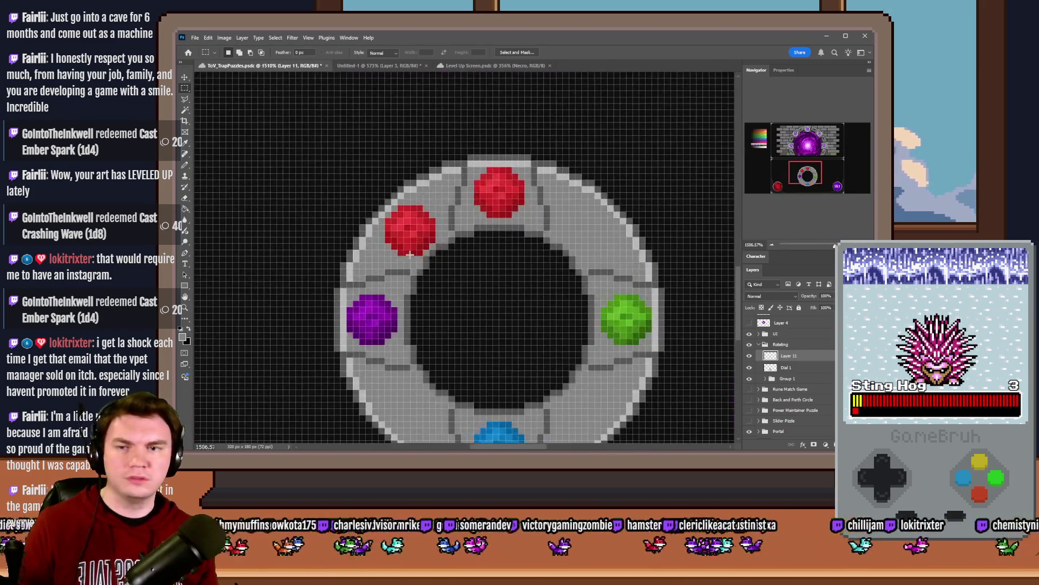
scroll(409, 254, "up", 2)
Step: Switch to the Paint Bucket and sample peach from the palette
left_click_drag(410, 258, 391, 280)
left_click(186, 210)
scroll(610, 269, "down", 8)
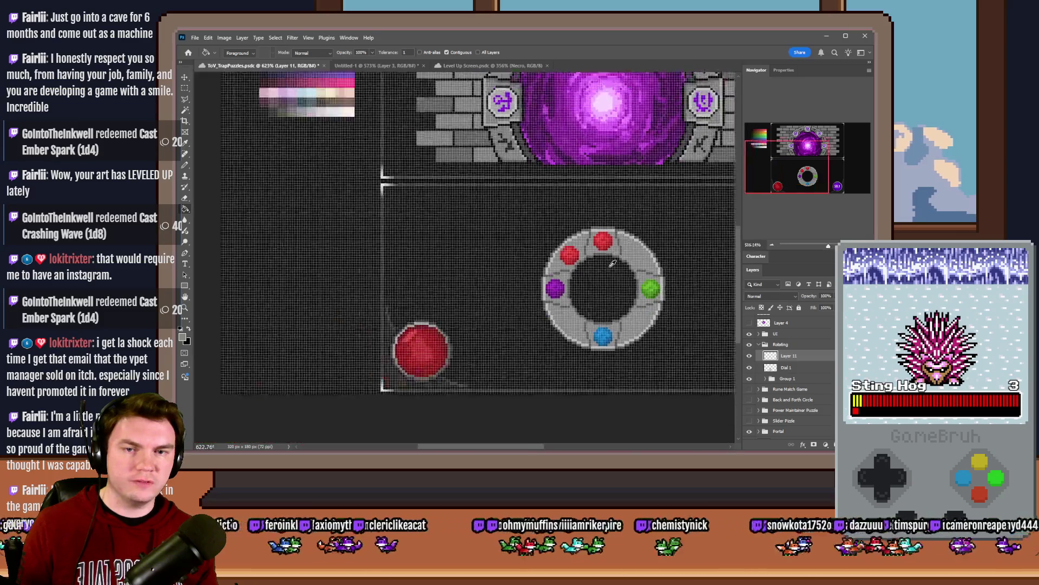
scroll(373, 197, "up", 3)
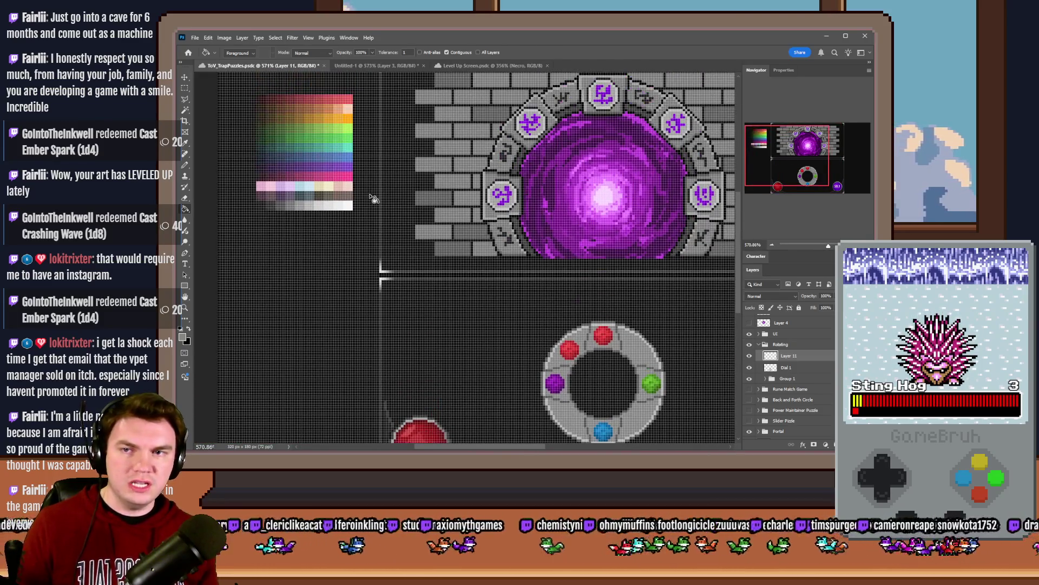
left_click(343, 104, "alt")
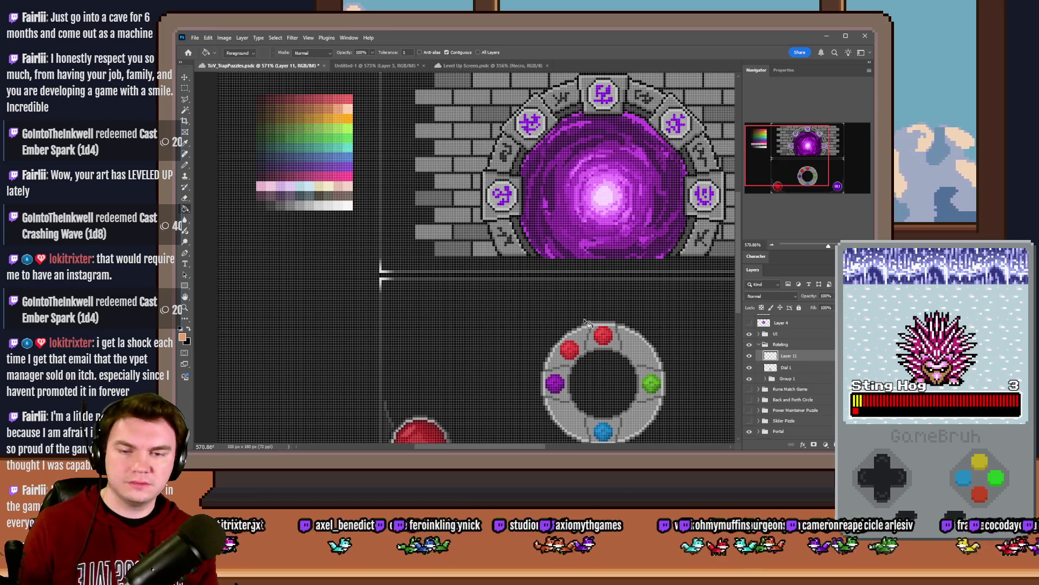
scroll(478, 320, "up", 1)
scroll(800, 360, "up", 1)
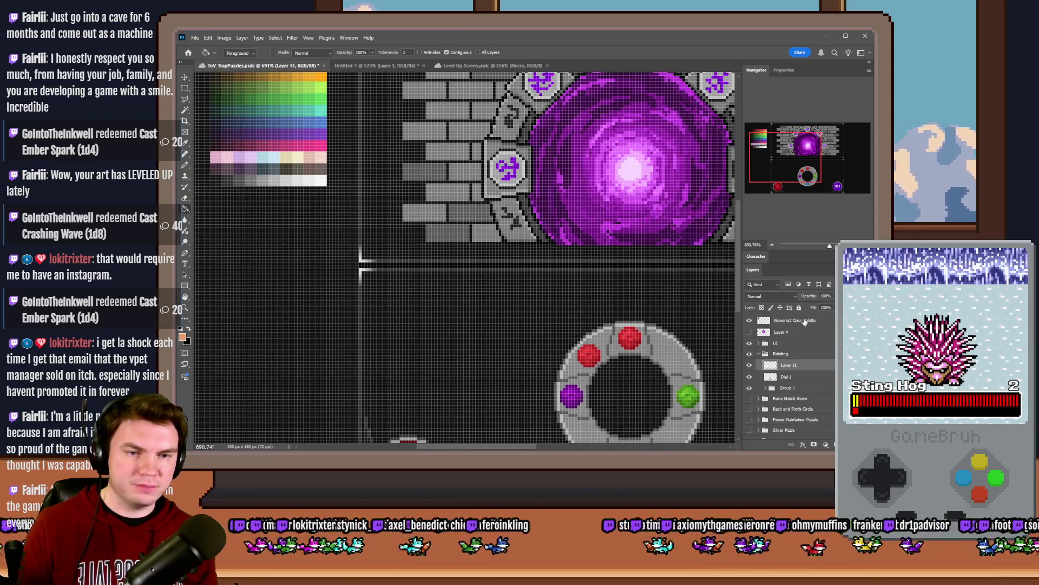
Step: Fill the copied gem on its layer with peach, then undo the fills
left_click(794, 320)
left_click_drag(271, 130, 483, 395)
scroll(625, 370, "down", 3)
scroll(625, 370, "up", 6)
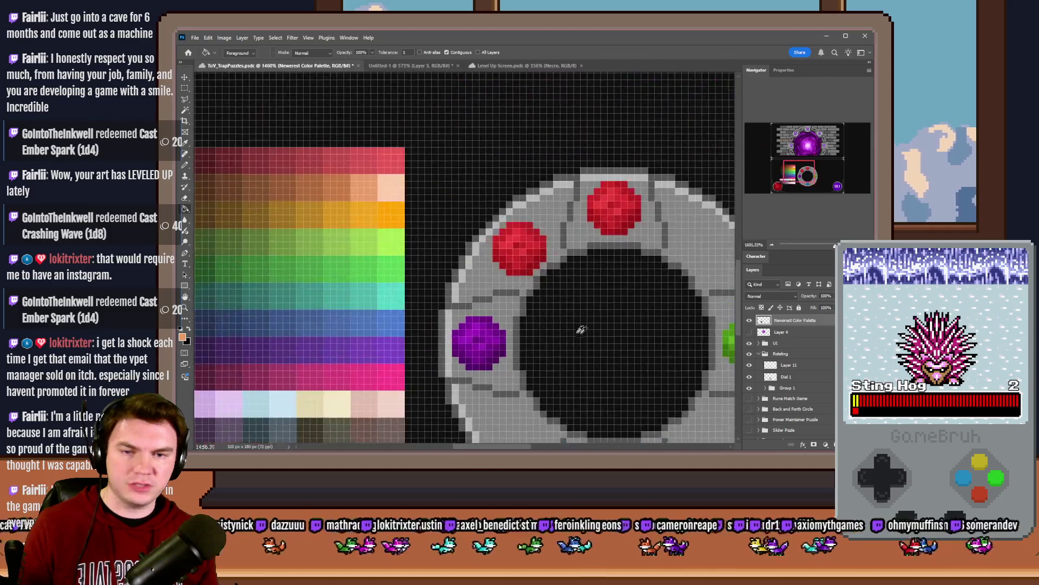
scroll(651, 352, "down", 1)
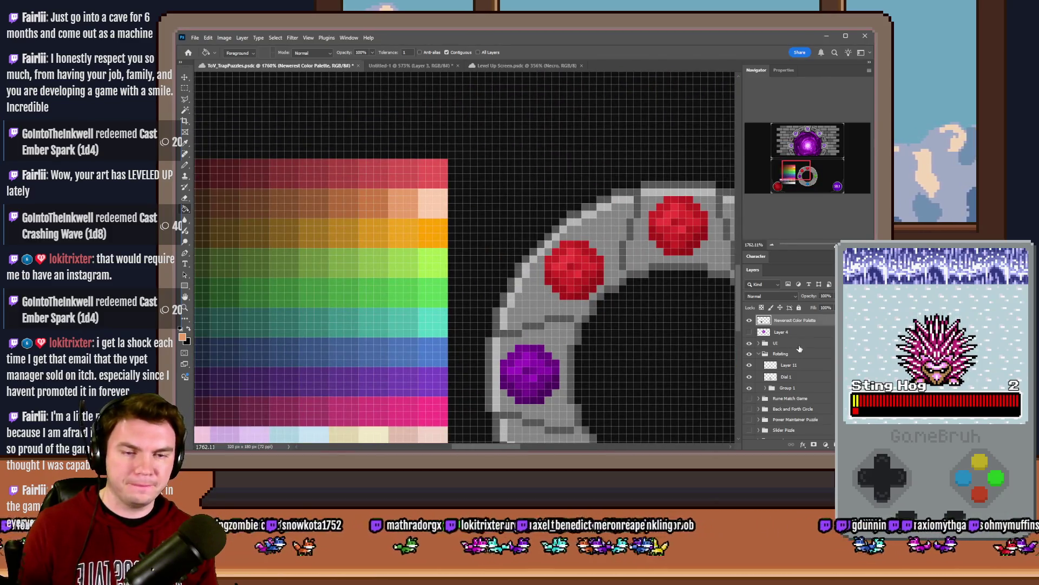
scroll(800, 357, "down", 1)
left_click(803, 355)
scroll(491, 207, "up", 1)
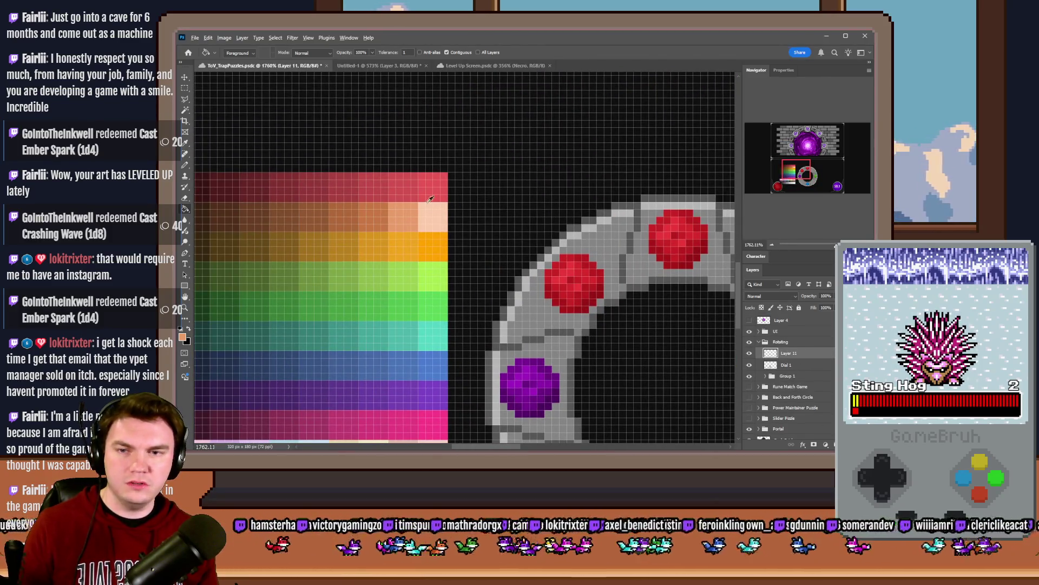
left_click(572, 275)
left_click(379, 216, "alt")
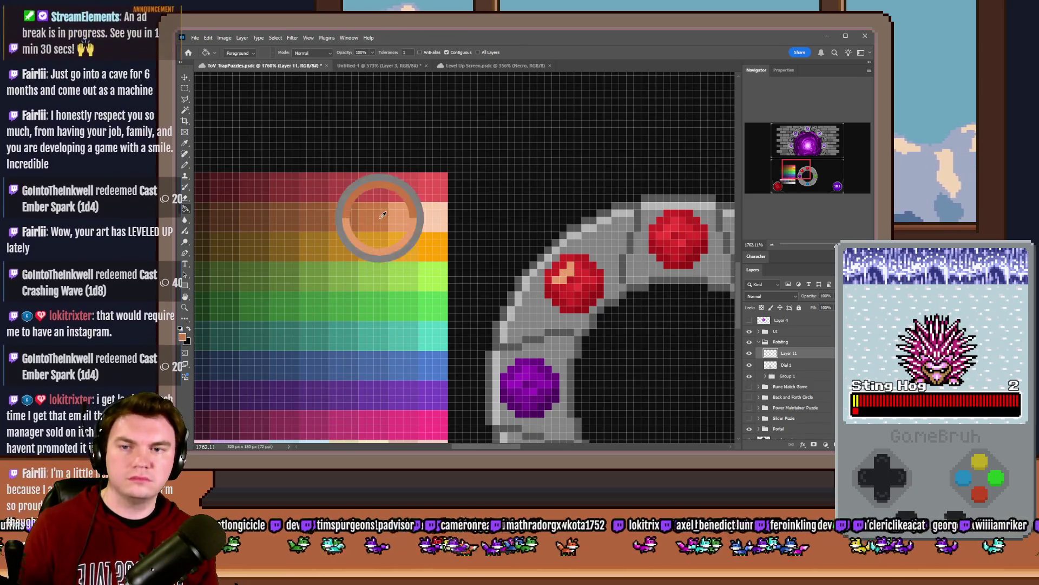
left_click(581, 275)
key("ctrl+z")
key("ctrl+z")
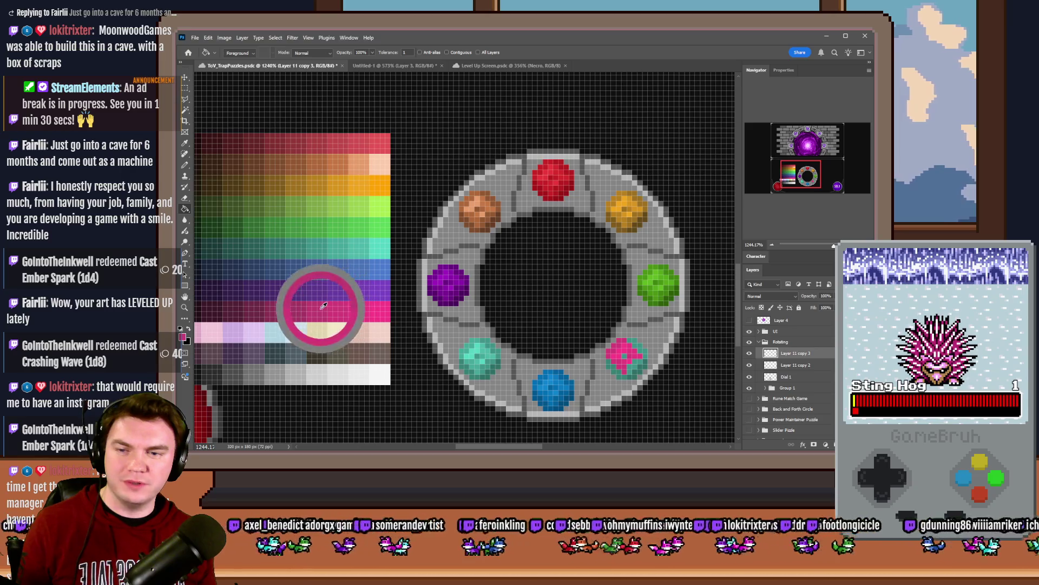
Step: Shade the pink gem with two palette pinks and merge the gem layers into Dial 1
left_click(642, 350)
left_click(314, 308, "alt")
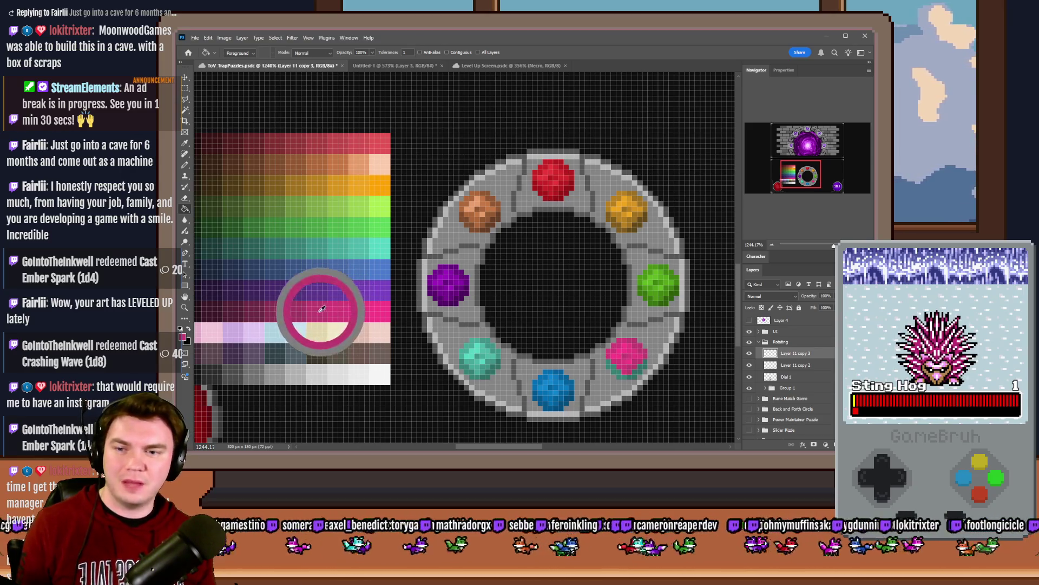
left_click(621, 375)
left_click_drag(336, 311, 280, 304, "alt")
left_click(641, 370)
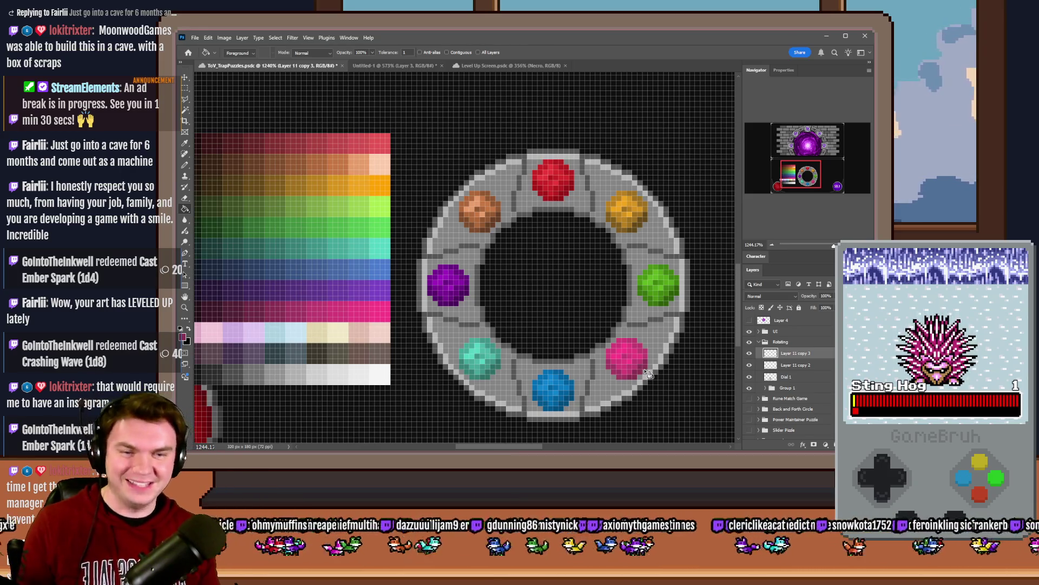
key("Delete")
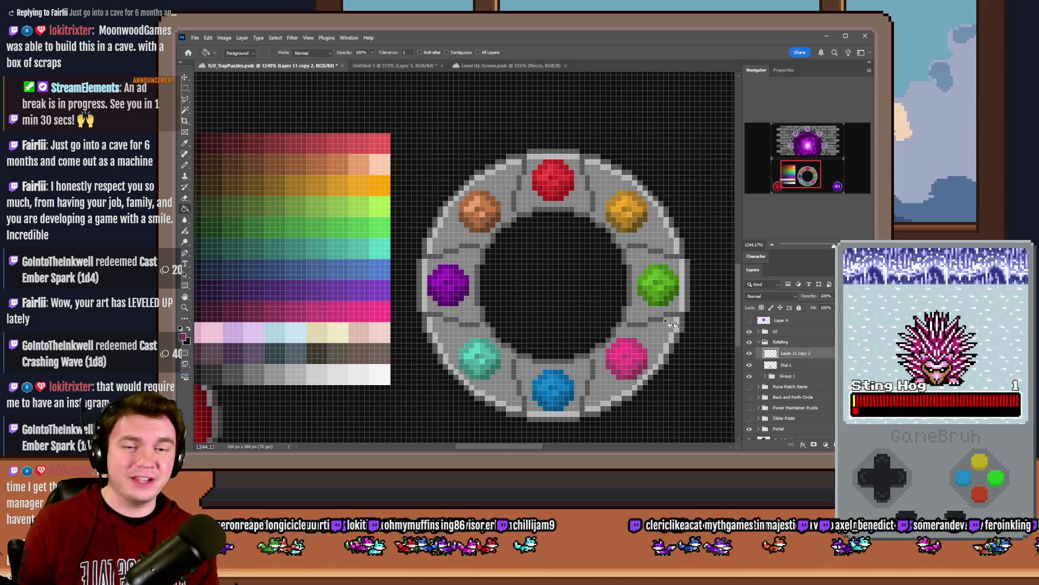
key("Delete")
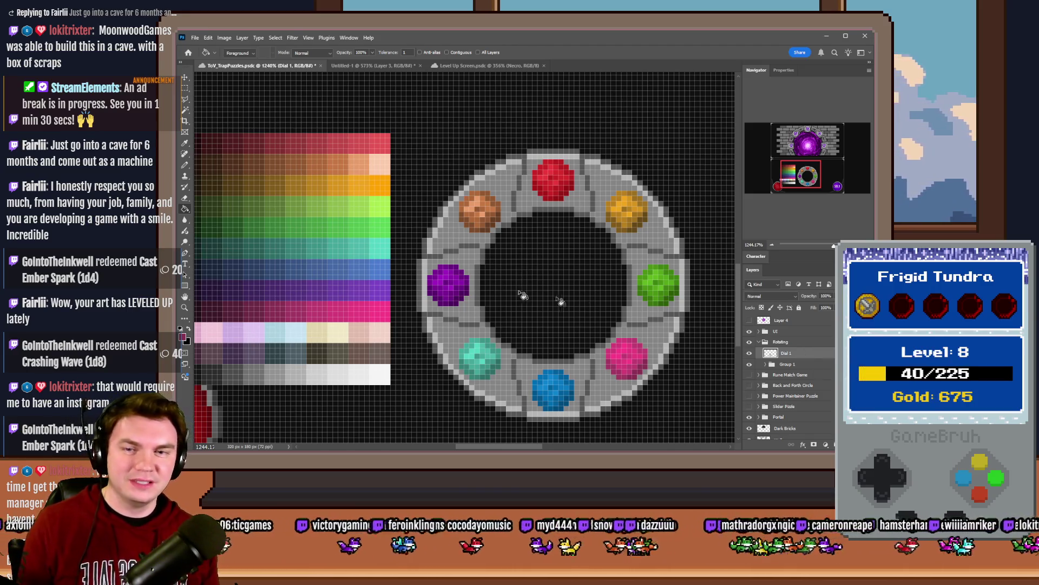
Step: Paste the colour palette as a new layer and move it beside the portal
scroll(522, 345, "down", 3)
scroll(521, 345, "down", 2)
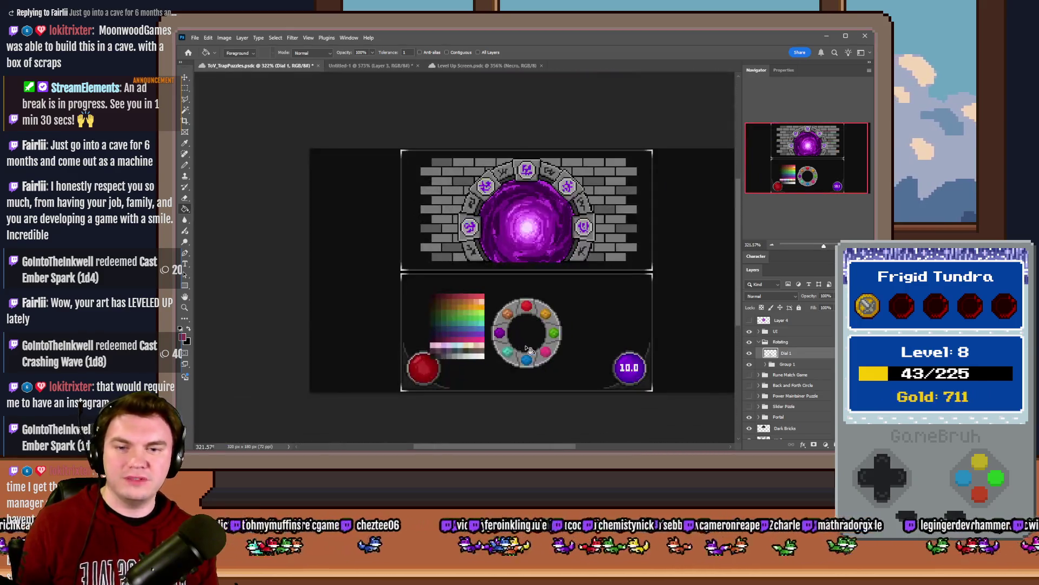
left_click(186, 88)
scroll(527, 349, "up", 2)
key("ctrl+v")
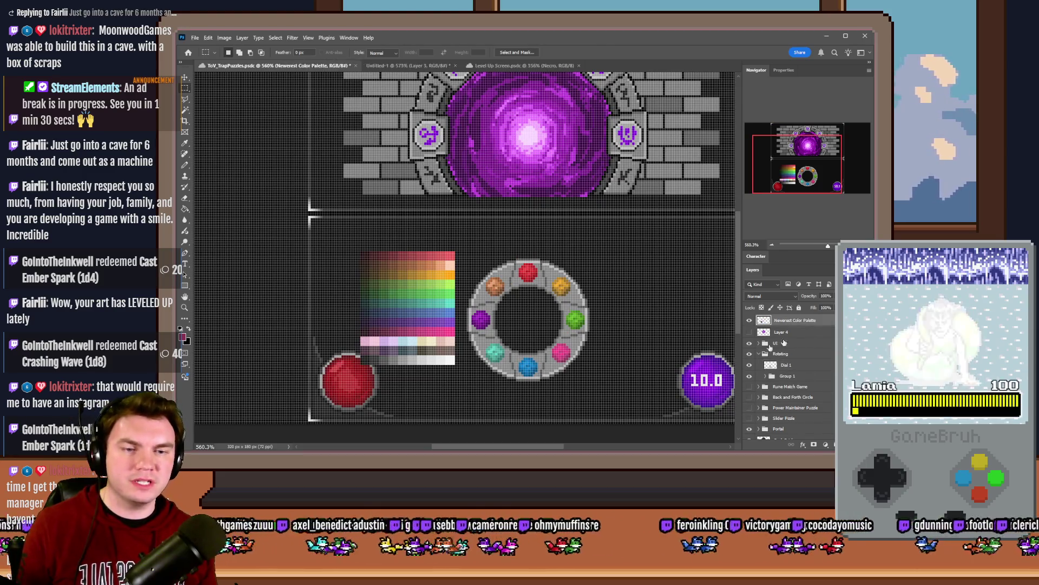
scroll(533, 335, "down", 2)
mouse_move(489, 354)
left_mouse_down()
mouse_move(411, 265)
mouse_move(417, 257)
left_mouse_up()
scroll(548, 391, "up", 2)
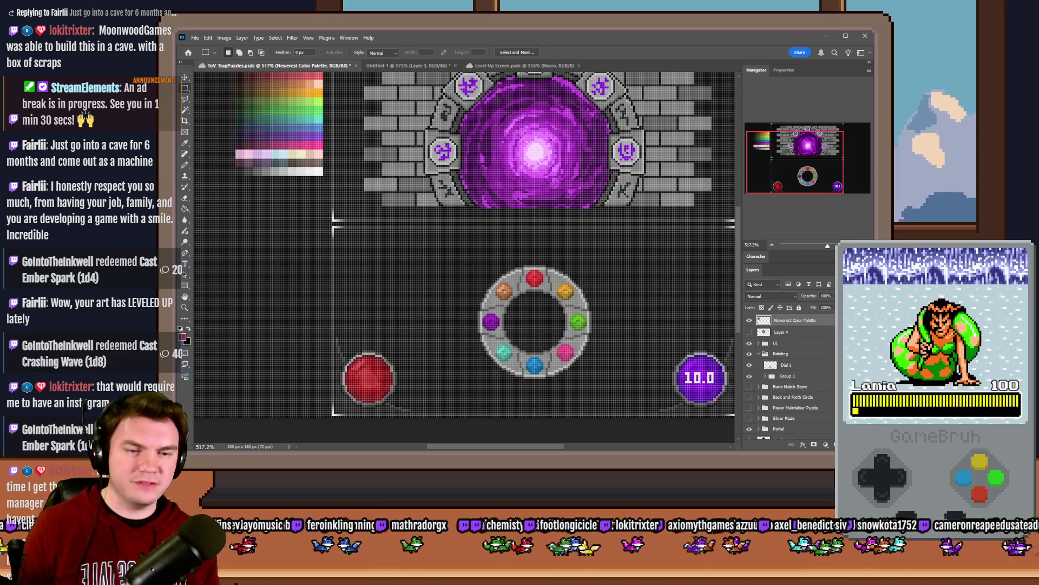
Step: Add a new empty layer inside the Rotating group directly above Dial 1
key("ctrl+shift+alt+n")
mouse_move(799, 326)
left_mouse_down()
mouse_move(790, 391)
mouse_move(783, 378)
left_mouse_up()
double_click(789, 365)
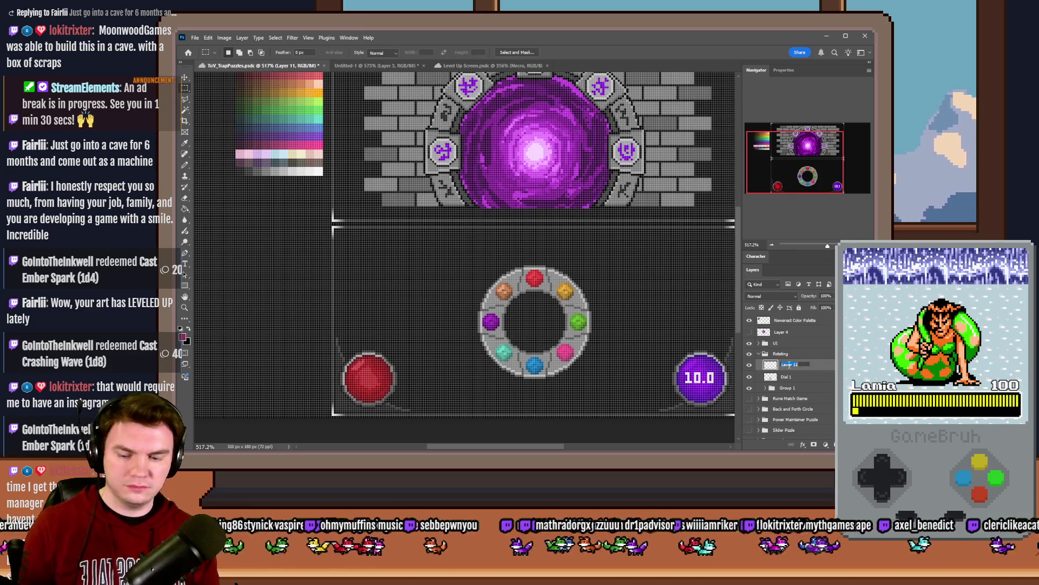
type("Gear")
Step: Name the new layer Gear and set up a 1 px hard-edged pencil
key("Return")
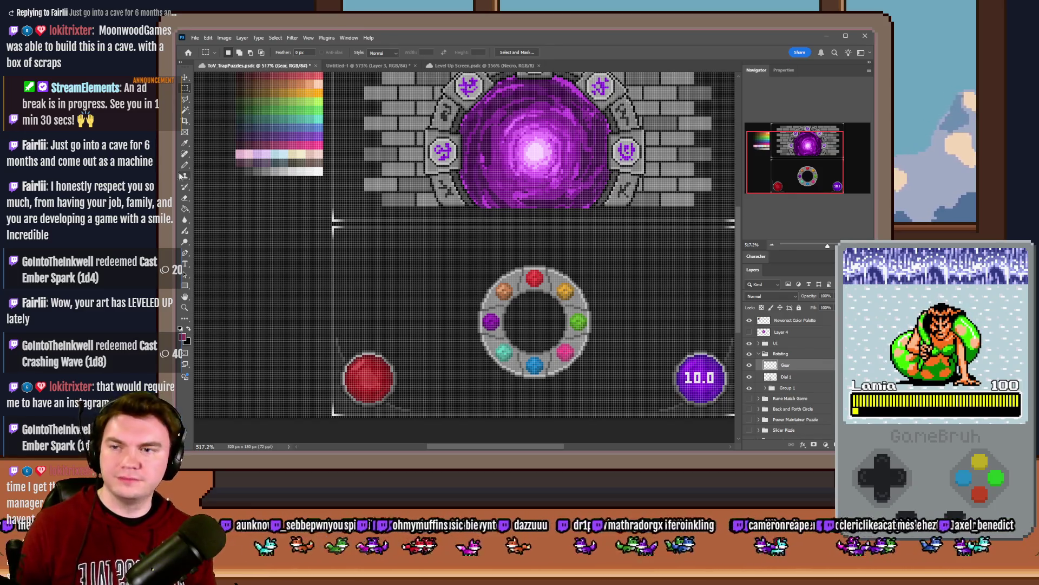
key("b")
scroll(560, 320, "up", 3)
scroll(559, 320, "up", 2)
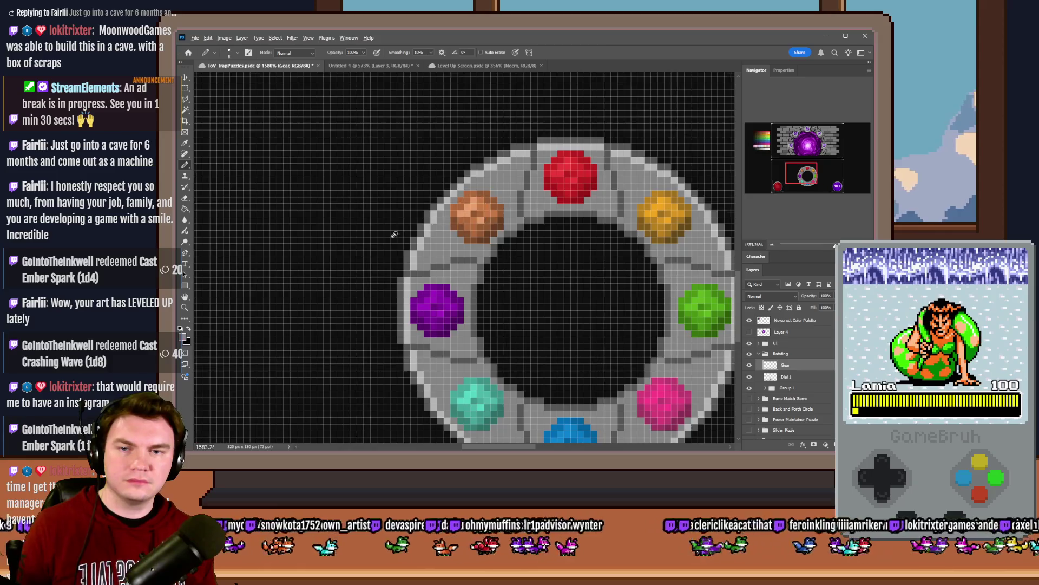
scroll(448, 257, "right", 2)
right_click(448, 257)
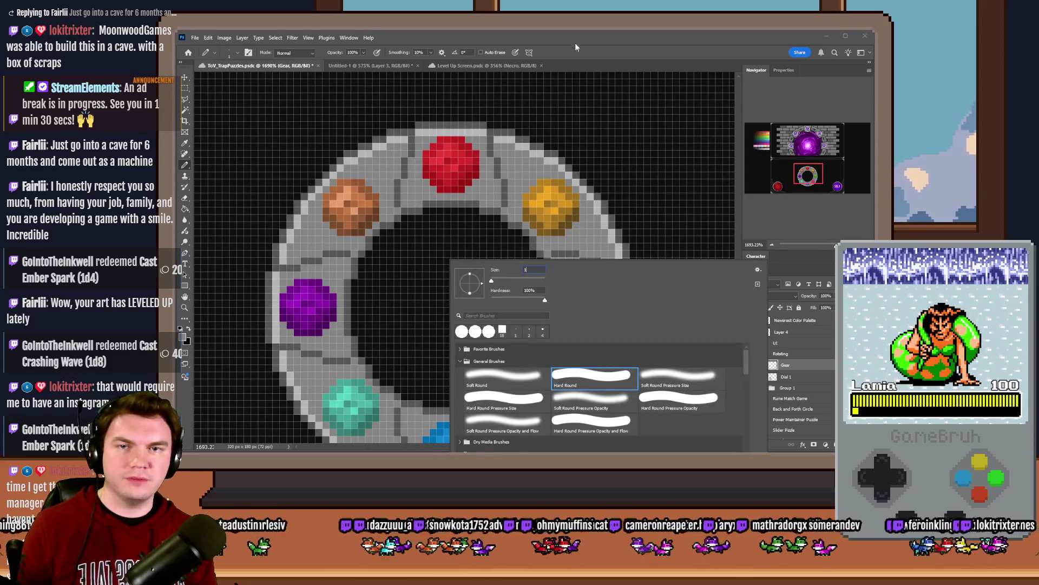
key("Return")
Step: Sample a dark grey from the colour palette for the gear
scroll(425, 244, "up", 2)
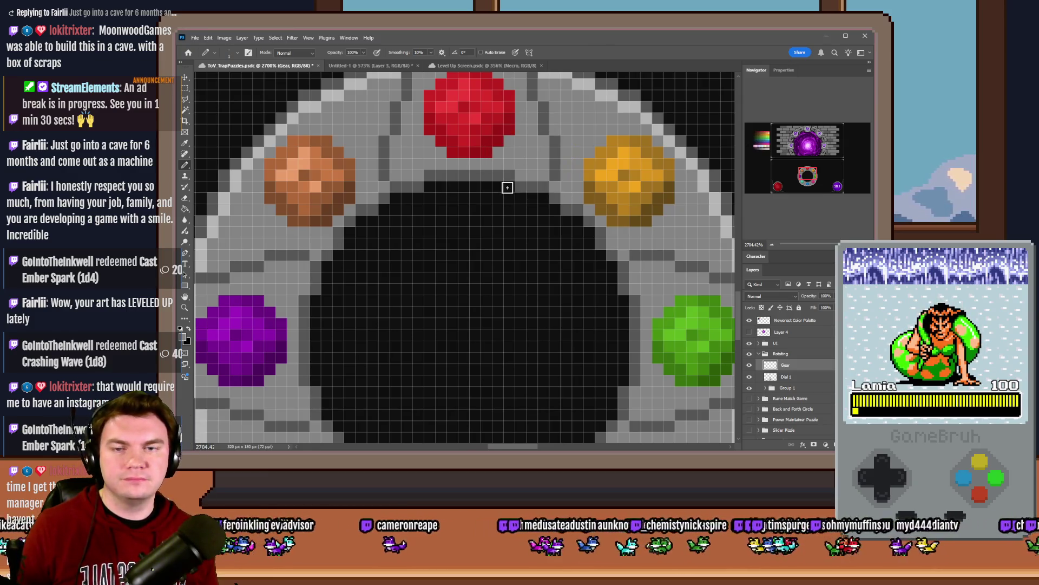
scroll(488, 219, "down", 1)
left_click(507, 127, "alt")
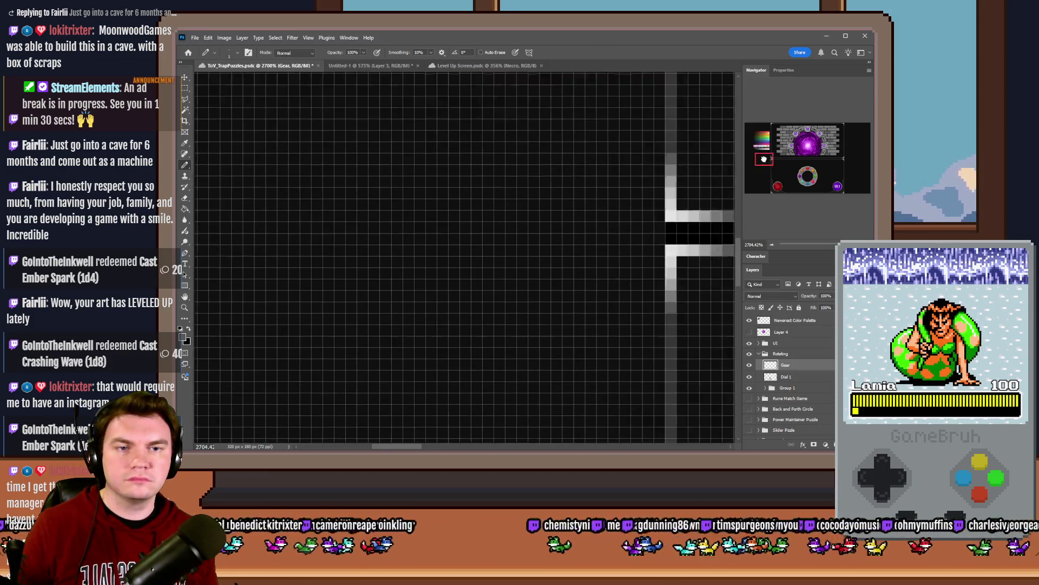
scroll(524, 227, "up", 10)
scroll(524, 179, "left", 10)
left_click(448, 210, "alt")
mouse_move(448, 210)
left_mouse_down()
mouse_move(392, 212)
mouse_move(448, 216)
mouse_move(433, 216)
left_mouse_up()
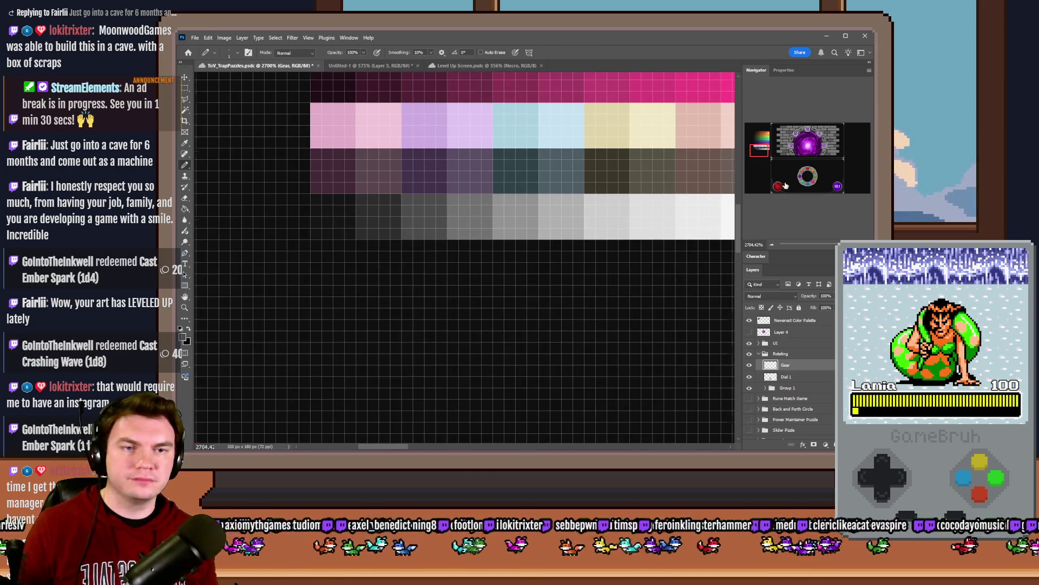
Step: Set the brush to 16 px and stamp a grey circle in the gear's centre
left_click(809, 177)
right_click(542, 235)
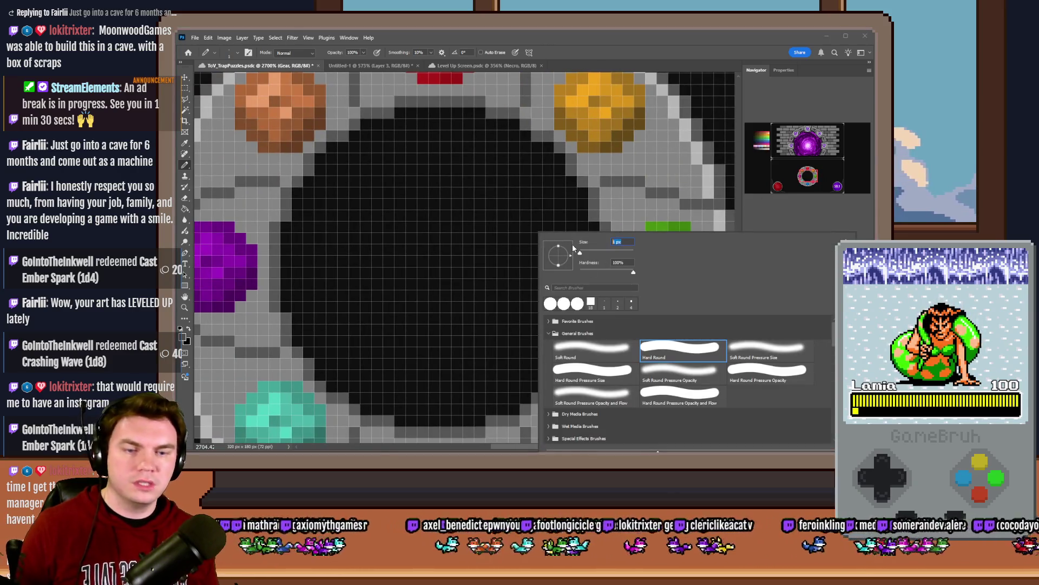
type("10")
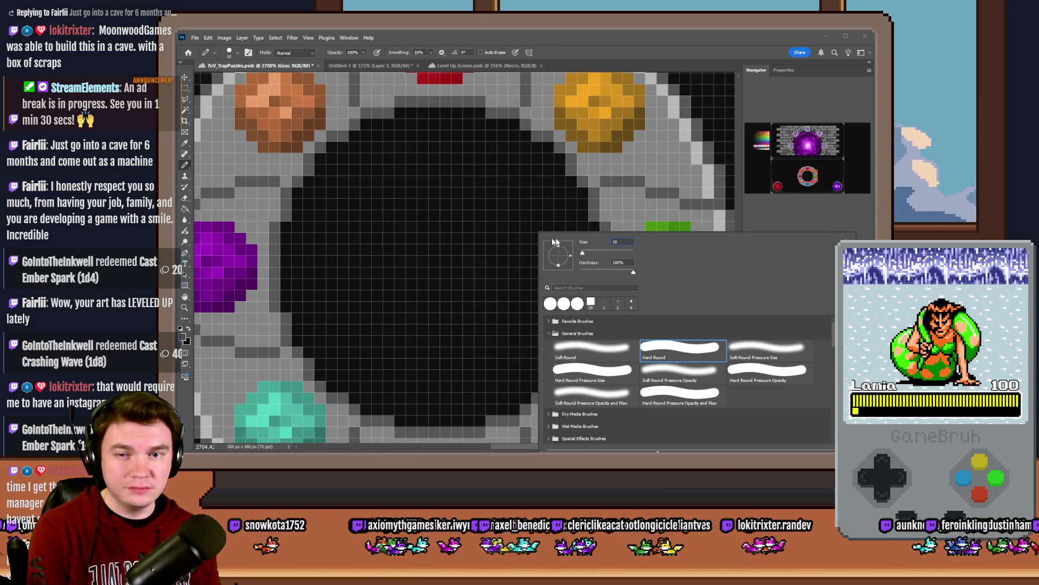
key("Up")
key("Up")
key("Up")
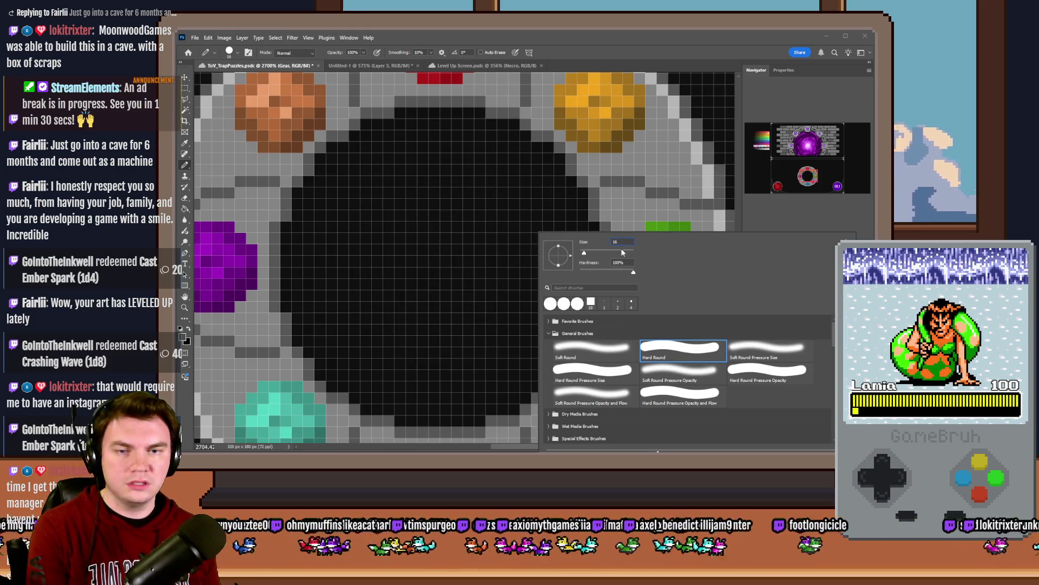
left_click(440, 267)
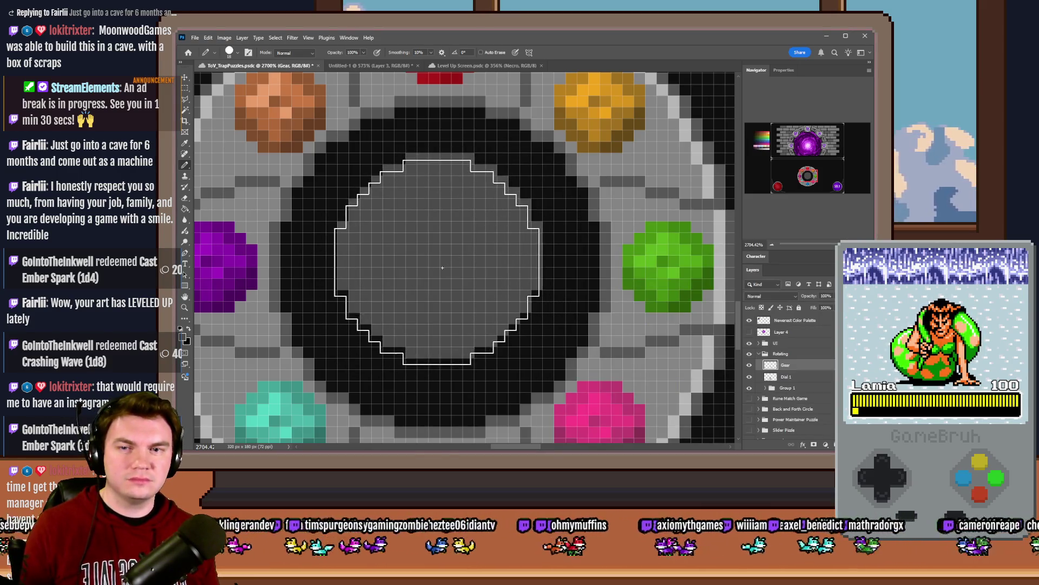
Step: Re-stamp the grey circle centred in the gear, then select the Hard Square 6 pixels brush
key("ctrl+z")
left_click(444, 267)
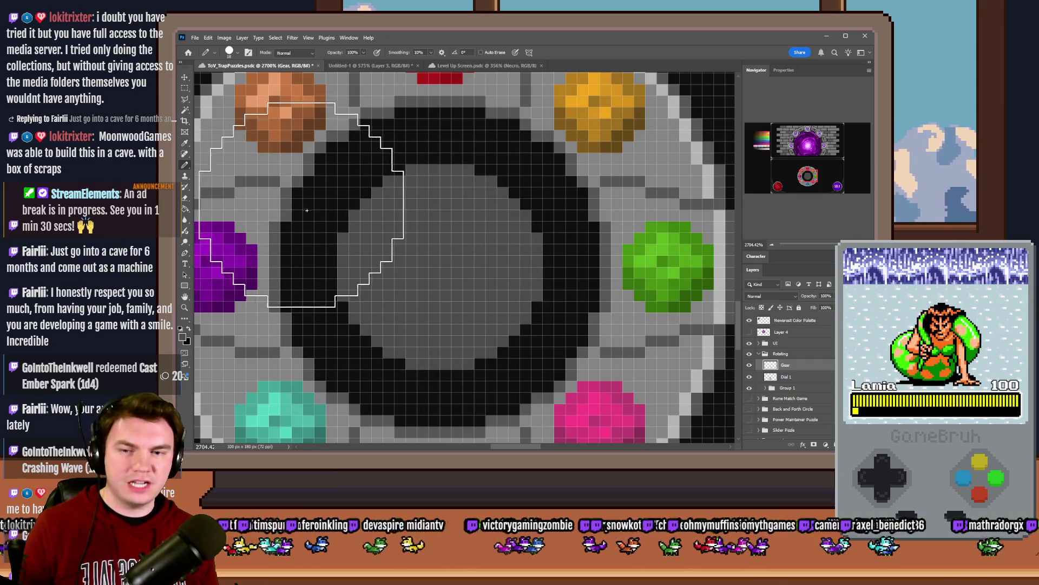
right_click(547, 234)
left_click_drag(520, 238, 514, 238)
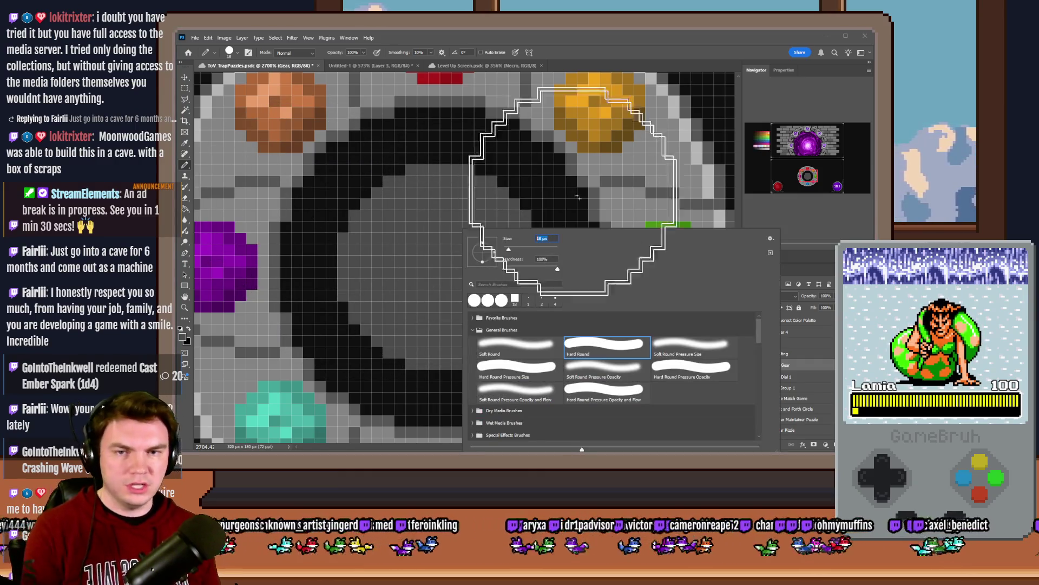
scroll(635, 371, "down", 10)
scroll(635, 370, "down", 5)
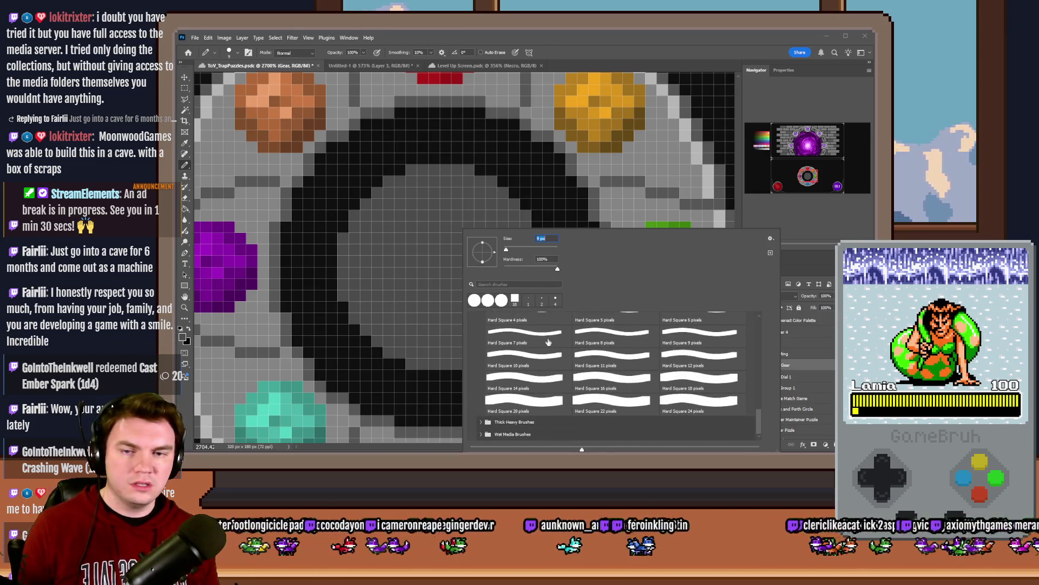
scroll(548, 340, "up", 1)
left_click(698, 332)
key("Return")
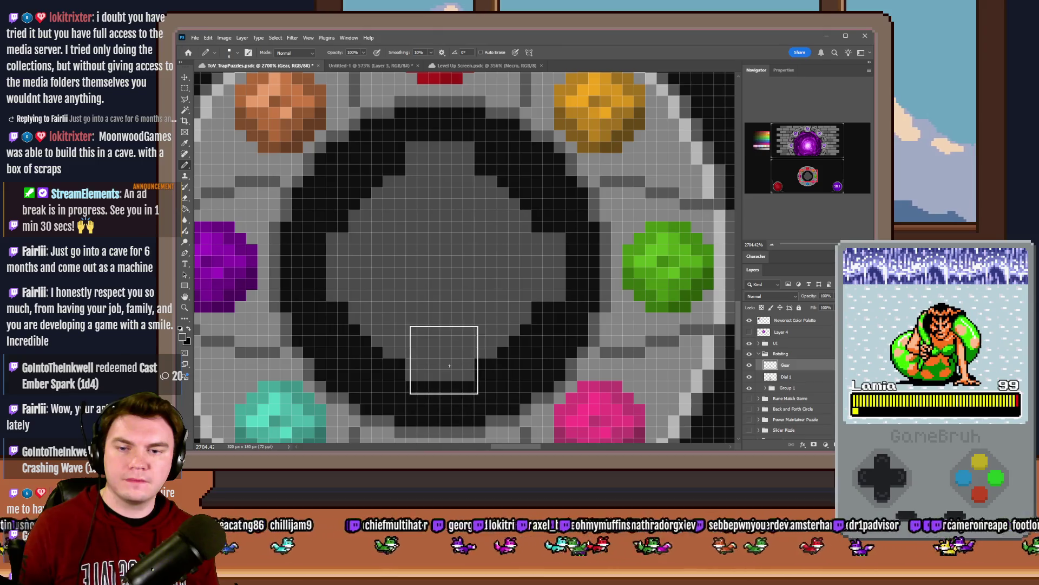
Step: Return to the Hard Round brush and adjust its size, reviewing the gear edge edits
right_click(449, 257)
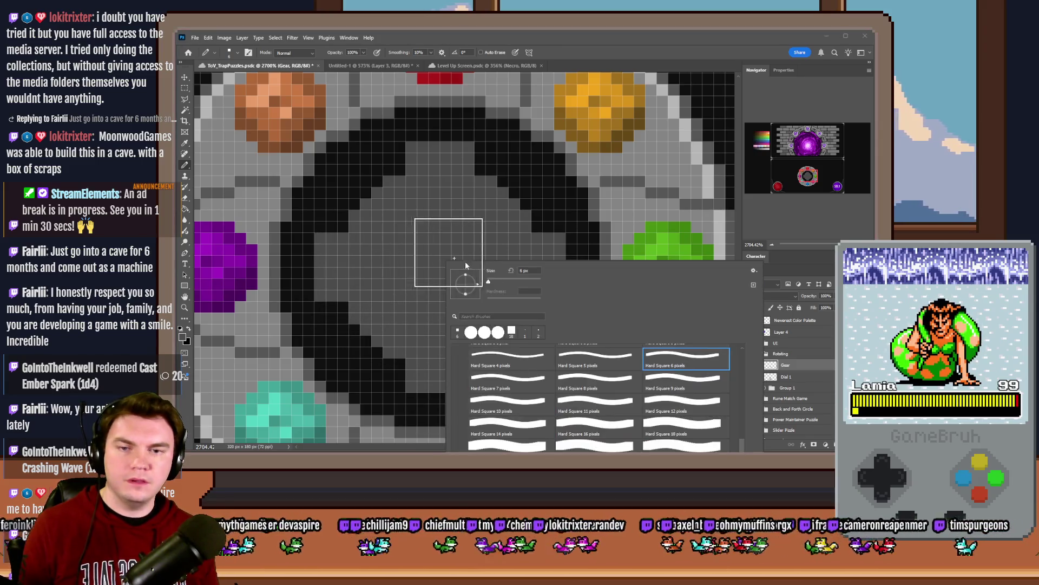
scroll(555, 415, "up", 10)
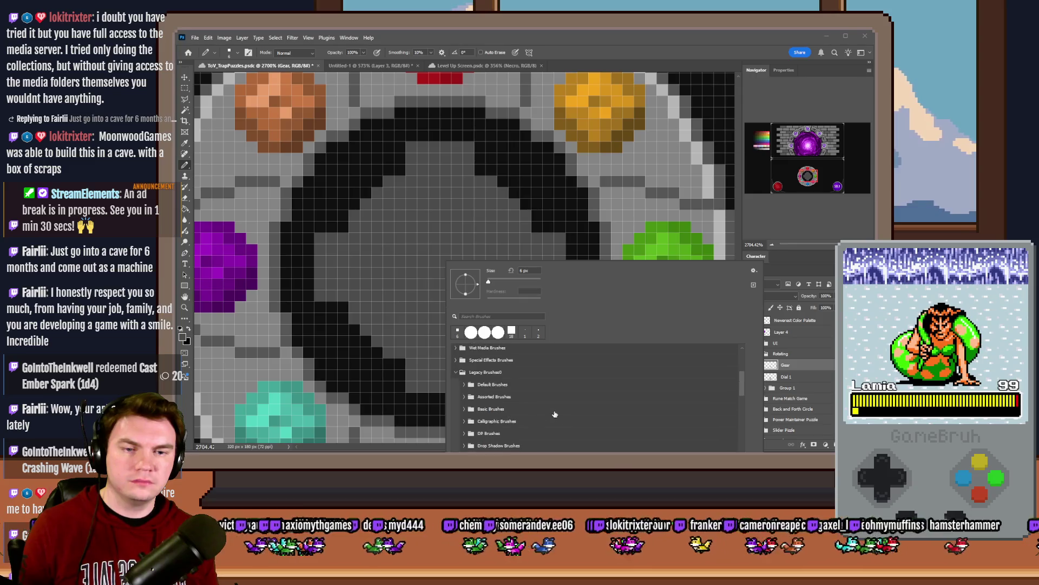
scroll(555, 415, "up", 3)
left_click(574, 382)
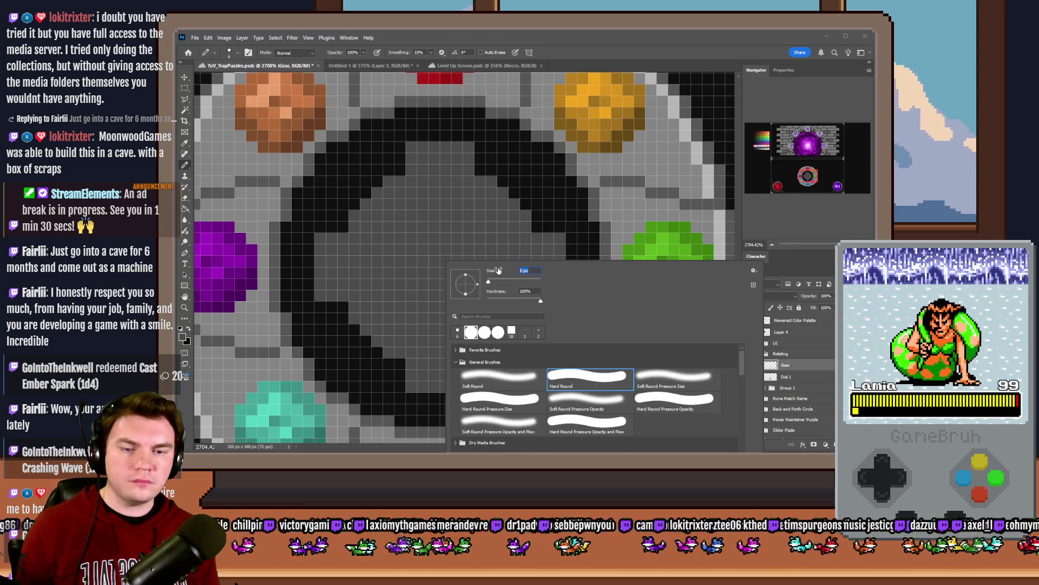
type("8")
key("Return")
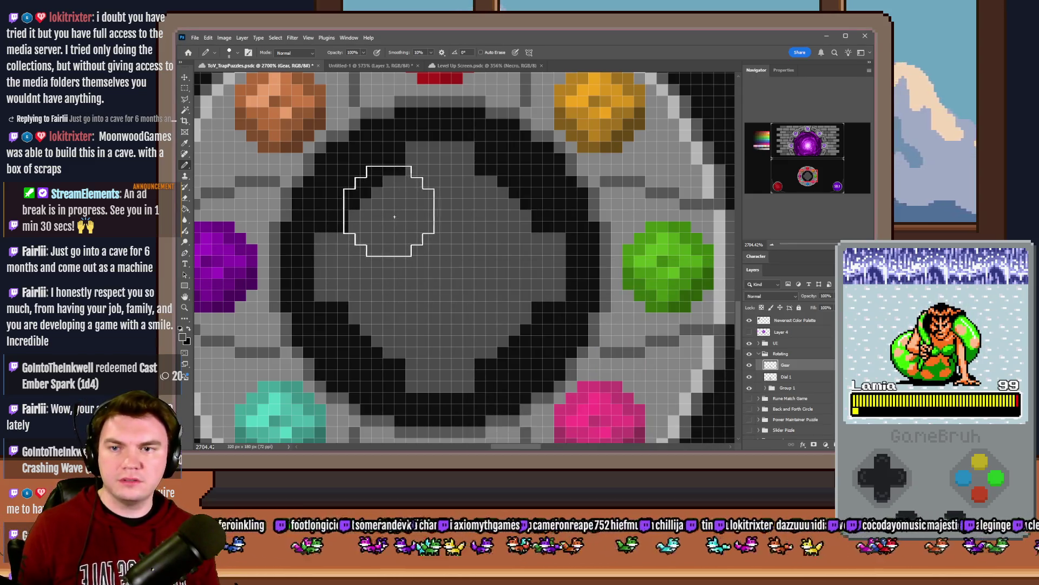
right_click(436, 237)
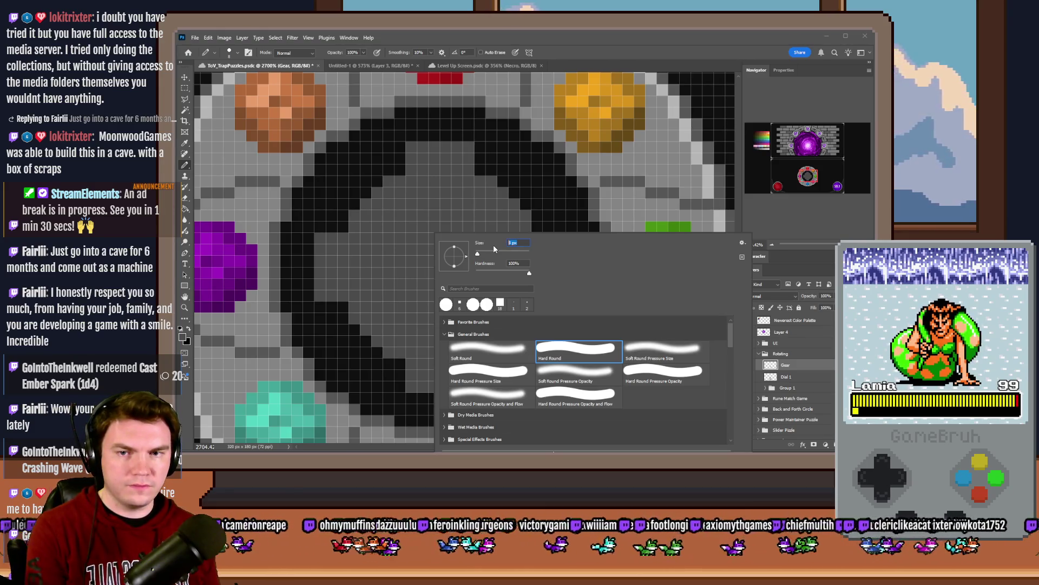
key("Return")
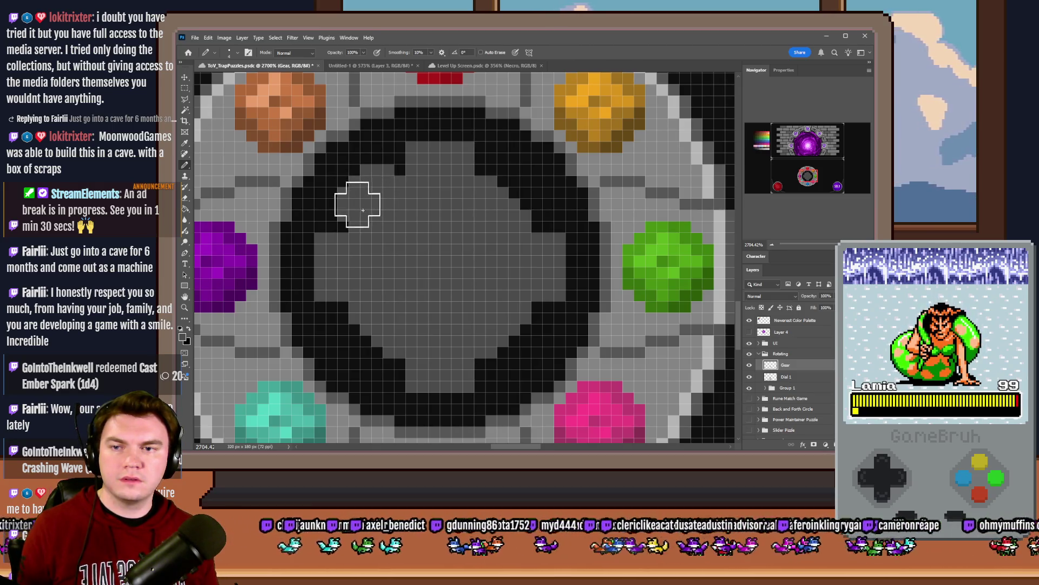
key("ctrl+z")
key("ctrl+z")
key("ctrl+z")
key("ctrl+shift+z")
key("ctrl+shift+z")
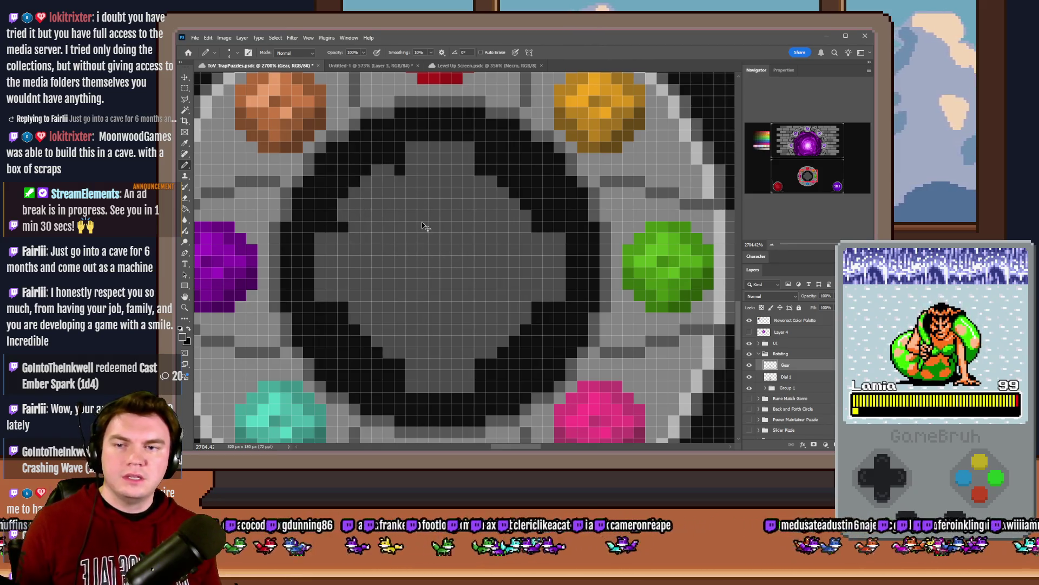
right_click(423, 225)
key("Return")
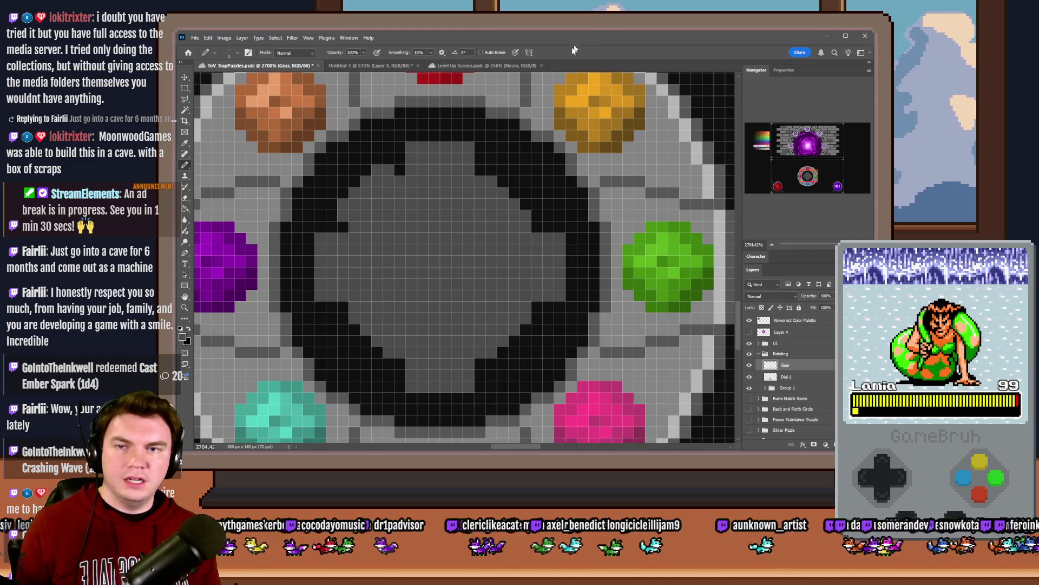
Step: Pencil black pixels along the gear's inner edge to form an even ring
scroll(336, 203, "up", 2)
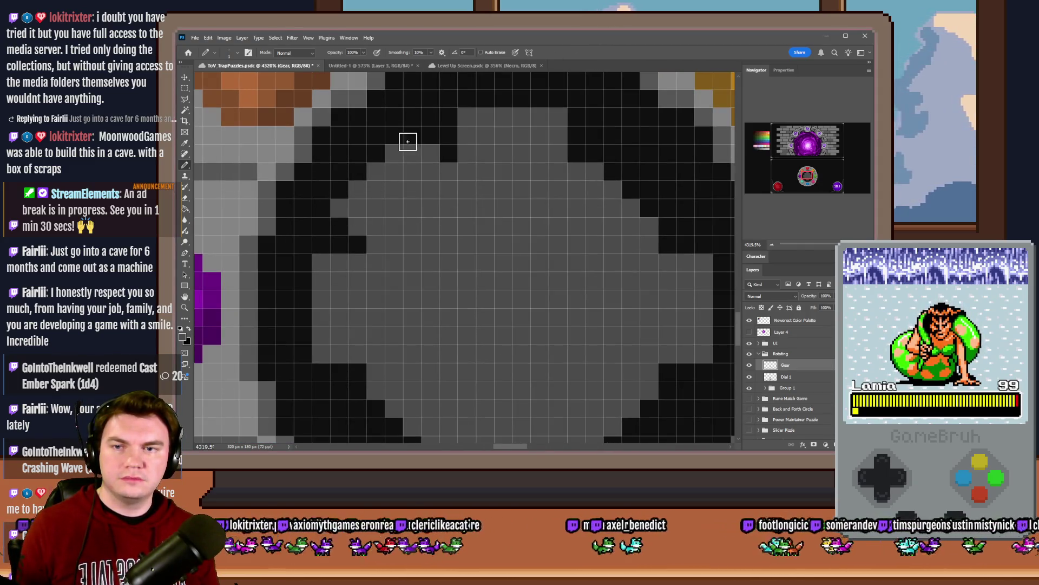
scroll(331, 238, "down", 3)
scroll(331, 238, "down", 4)
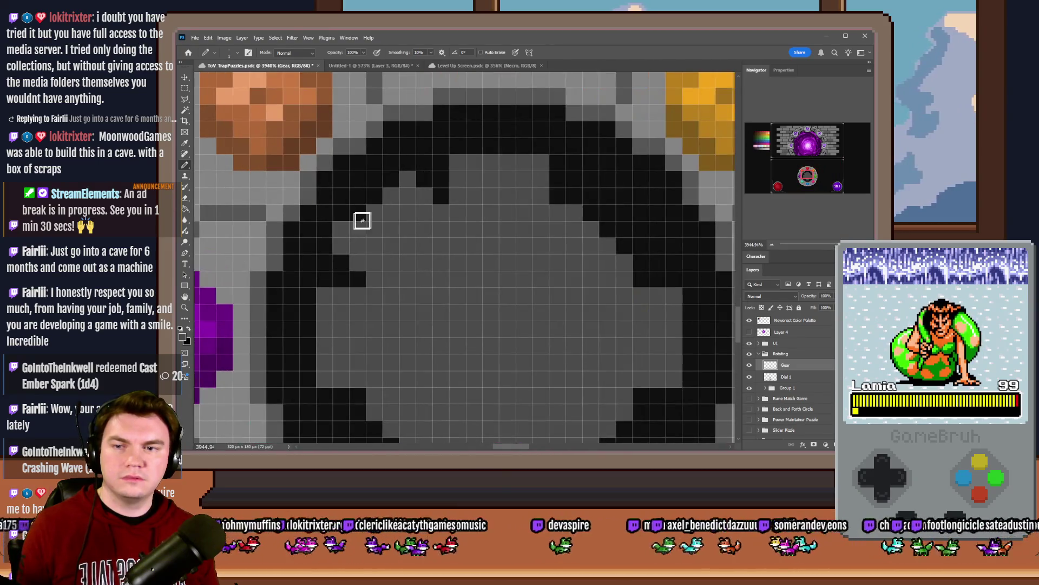
scroll(404, 209, "down", 3)
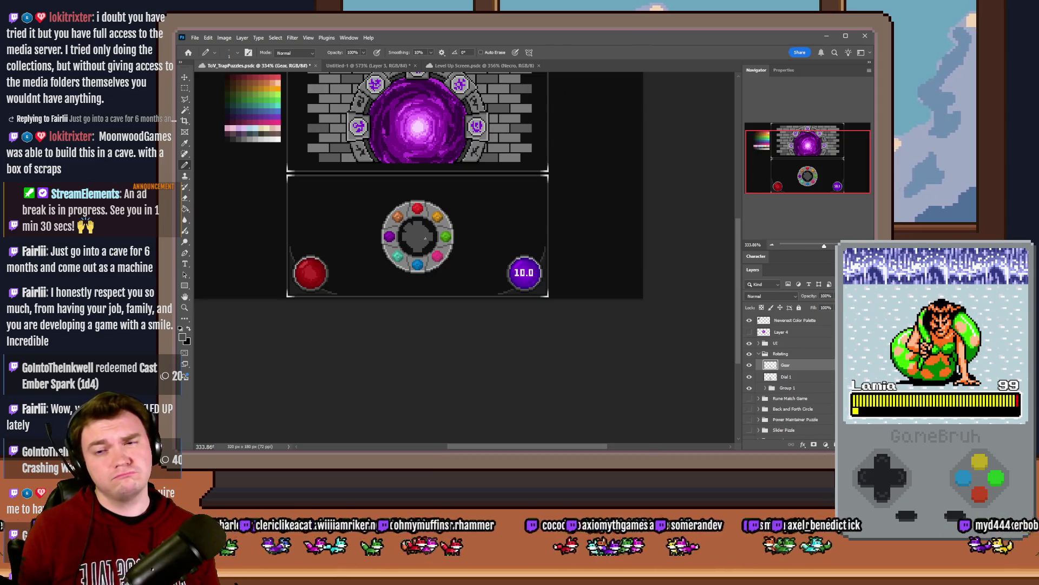
scroll(425, 239, "up", 6)
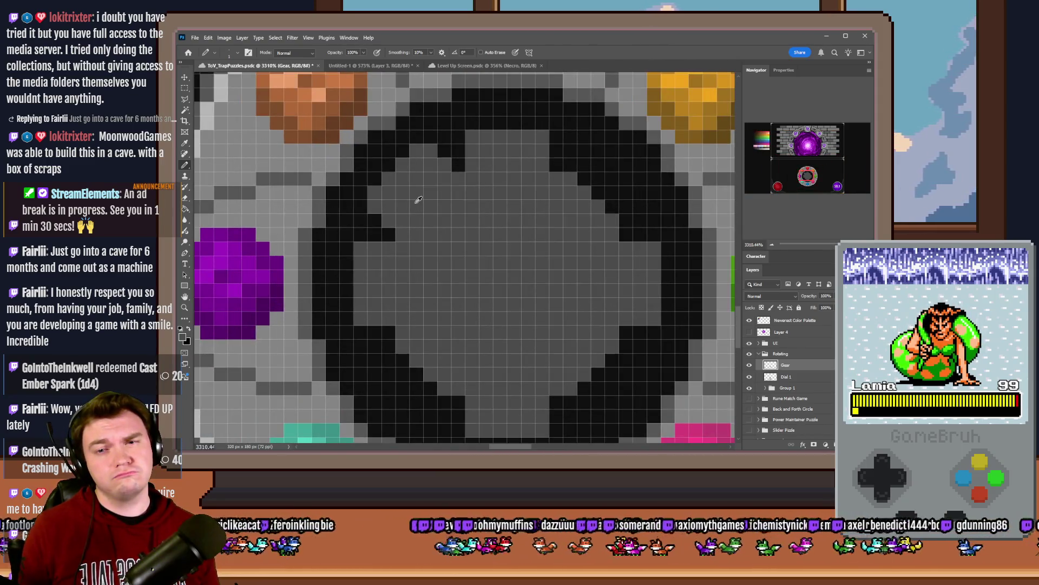
left_click(403, 157)
left_click(430, 151)
left_click(374, 192)
left_click(417, 165)
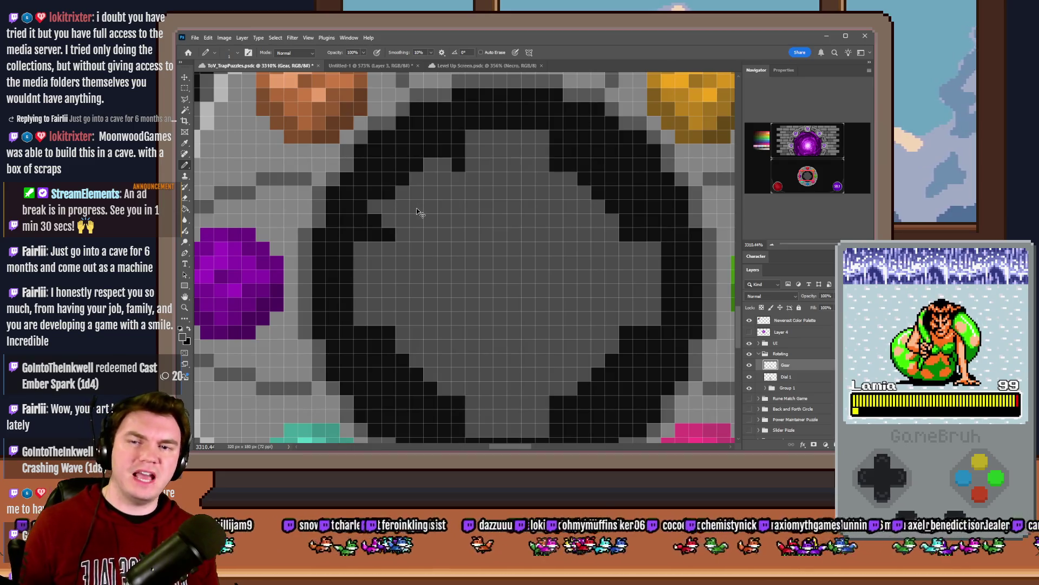
left_click(374, 206)
left_click(438, 166)
left_click(389, 215)
left_click_drag(430, 179, 403, 207)
left_click_drag(361, 248, 360, 319)
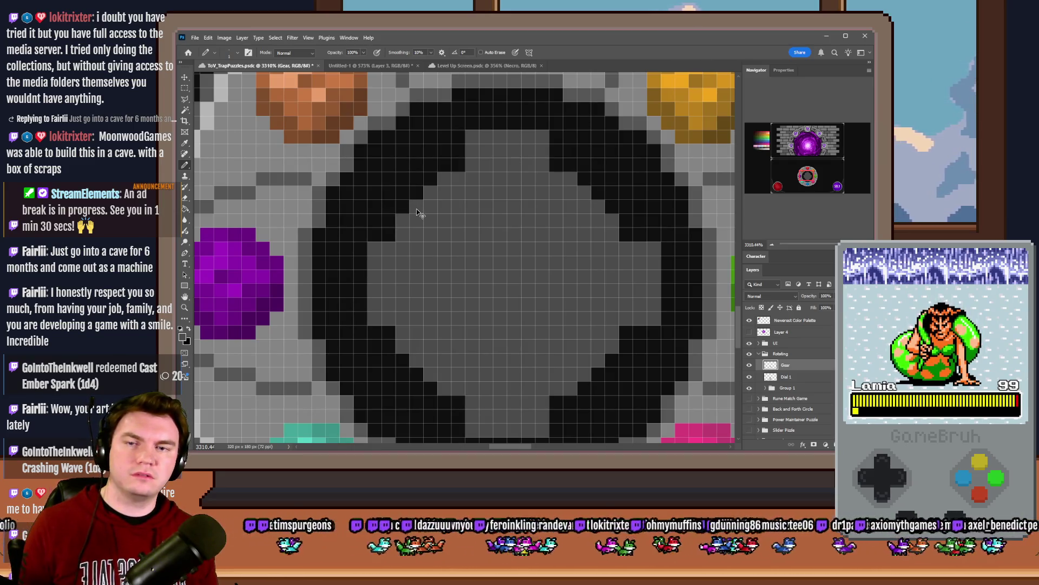
Step: Select the Hard Square 6 pixels brush and check its size
right_click(520, 227)
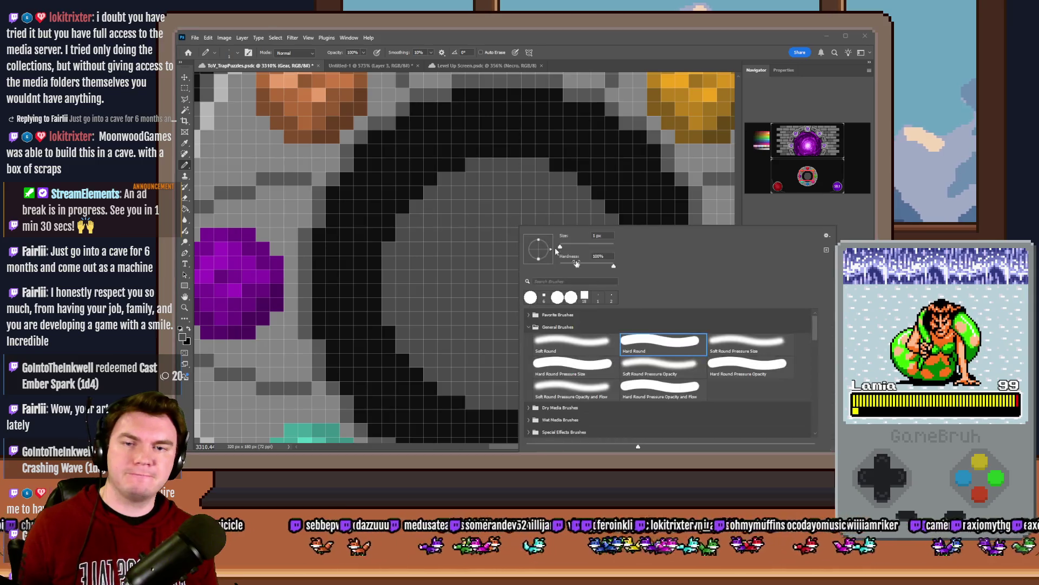
scroll(681, 361, "down", 10)
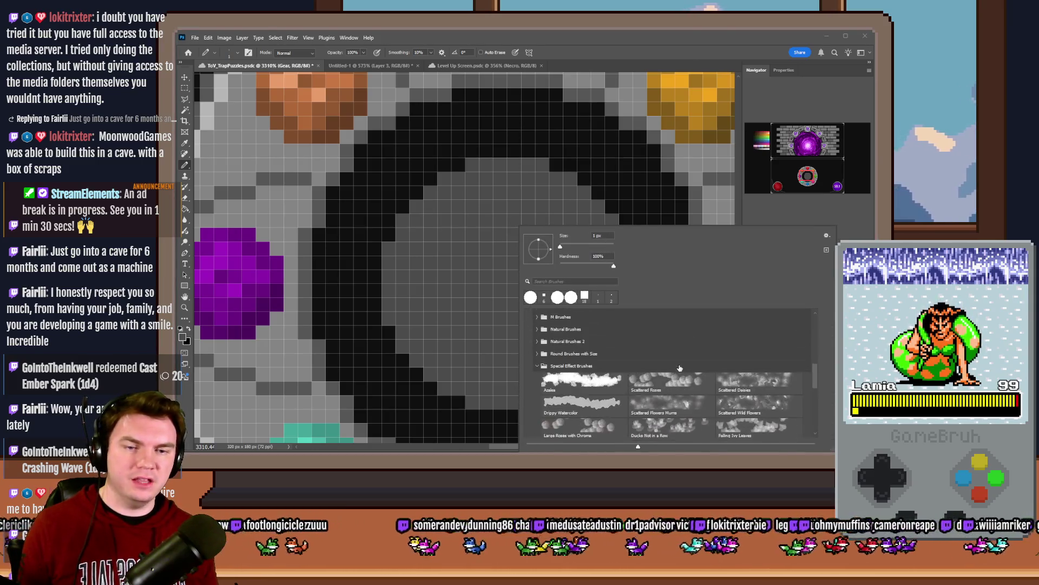
left_click(756, 345)
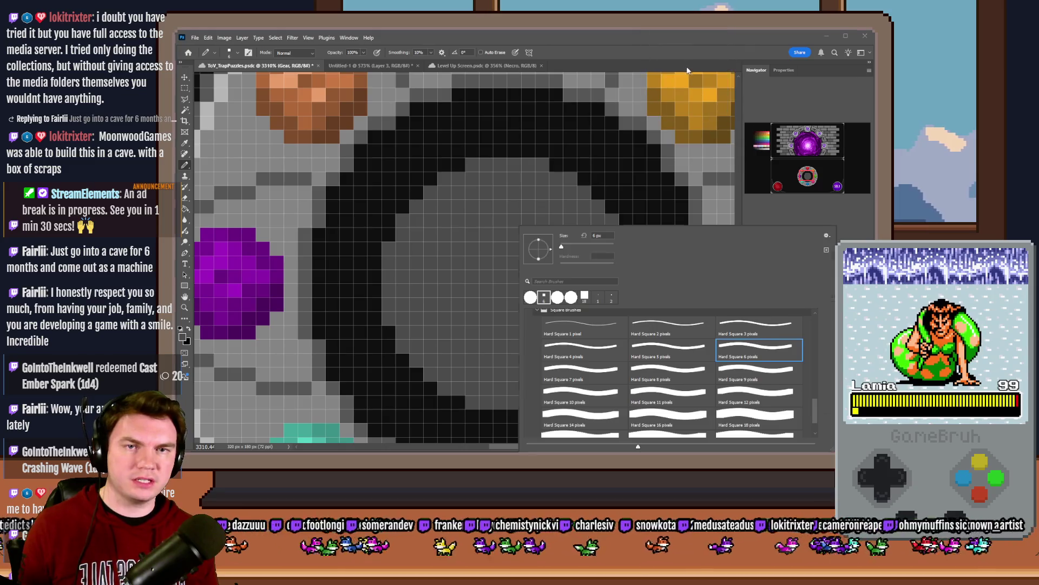
key("Return")
right_click(515, 194)
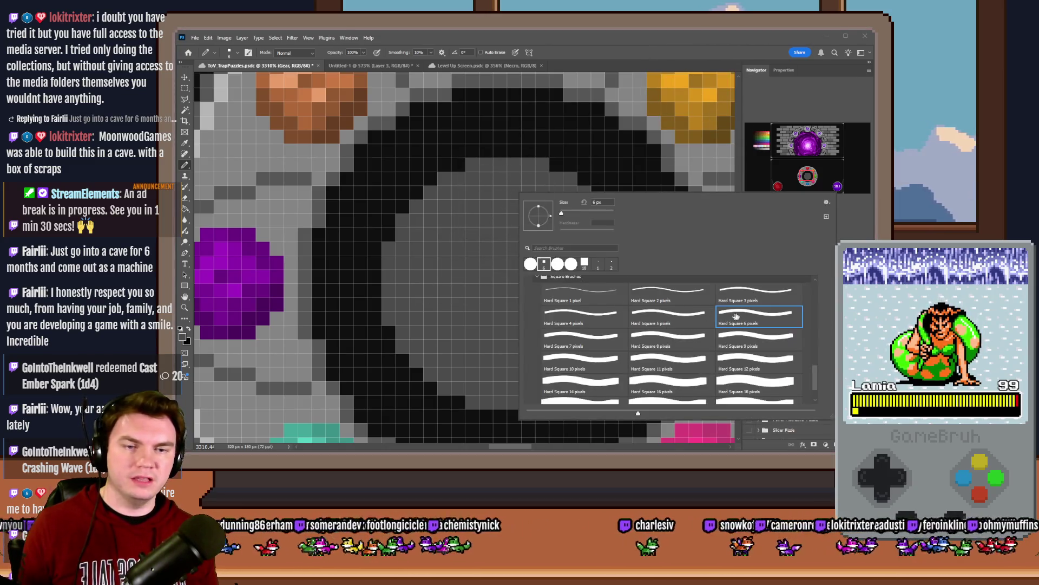
key("Return")
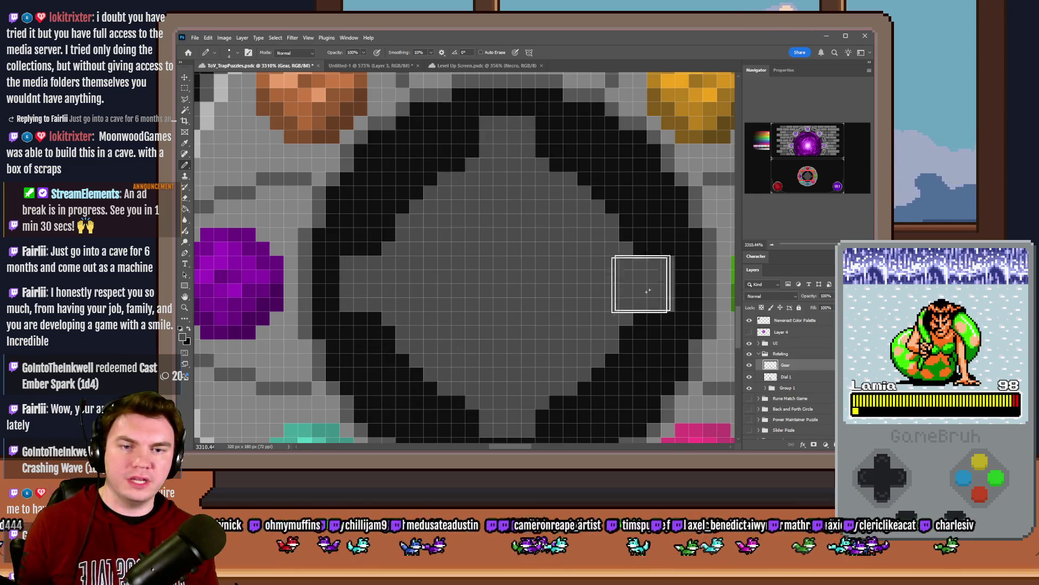
Step: Set the Hard Round brush to 1 pixel
scroll(508, 382, "down", 2)
right_click(490, 262)
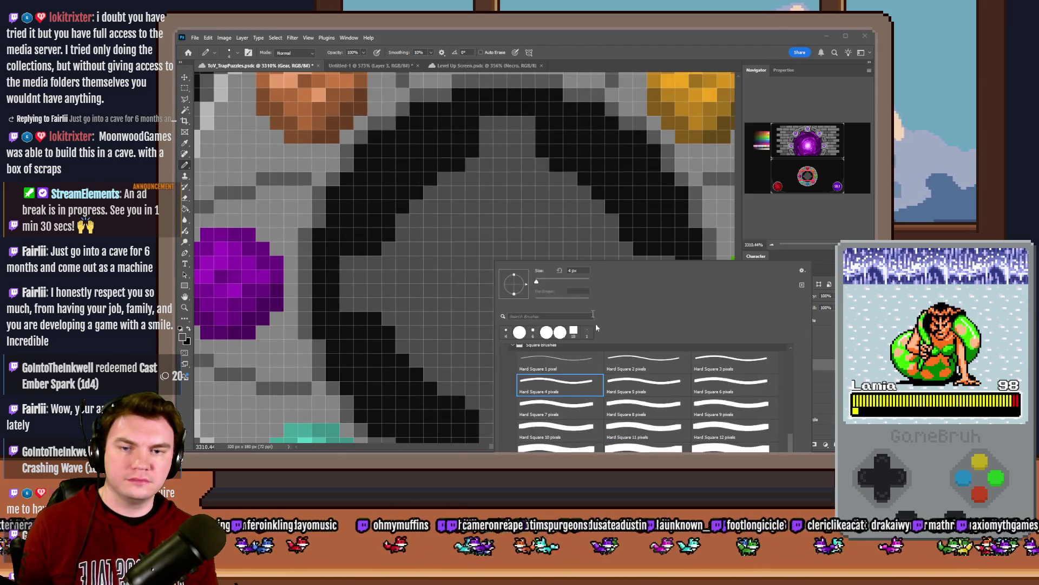
scroll(649, 362, "up", 5)
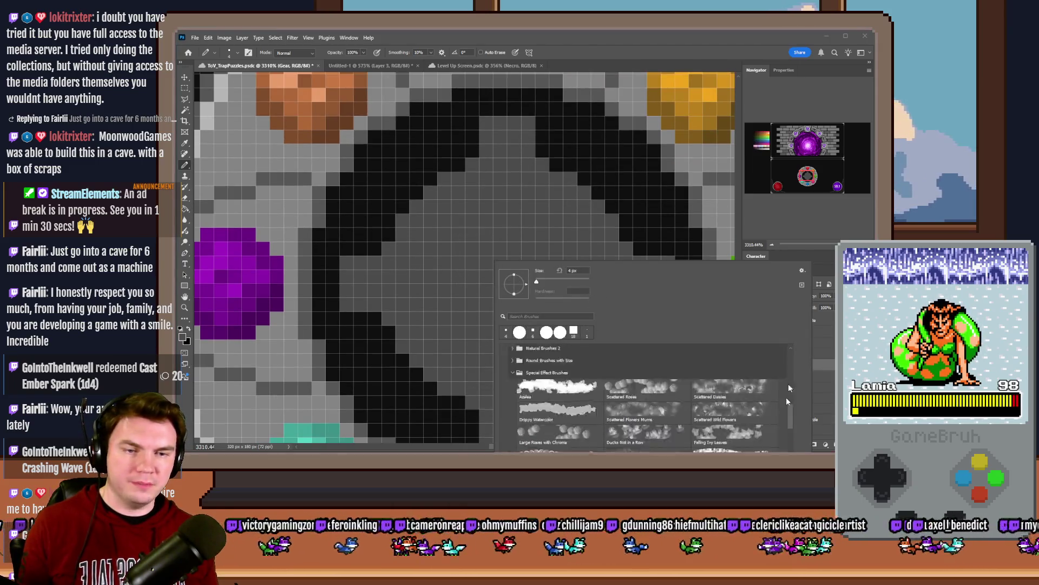
left_click(603, 368)
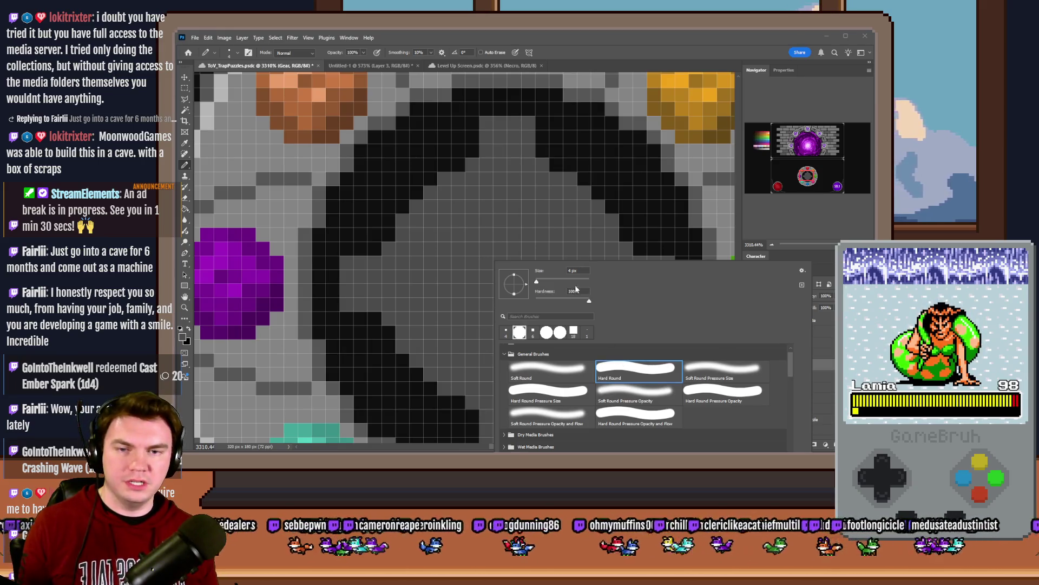
left_click_drag(544, 272, 539, 272)
key("Return")
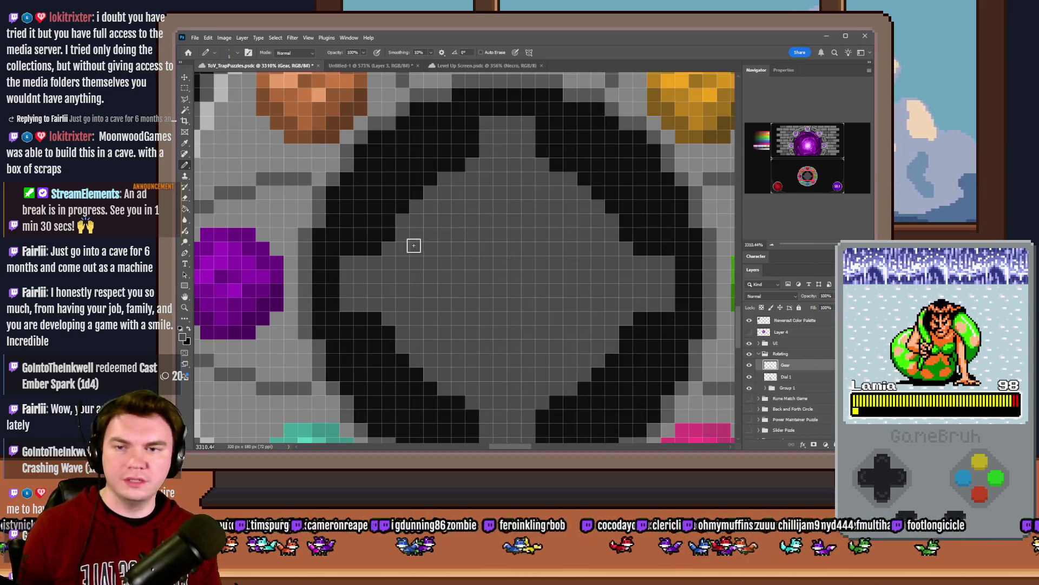
Step: Repaint stray black pixels grey along the gear teeth and inner edge
scroll(413, 244, "up", 2)
left_click(415, 261)
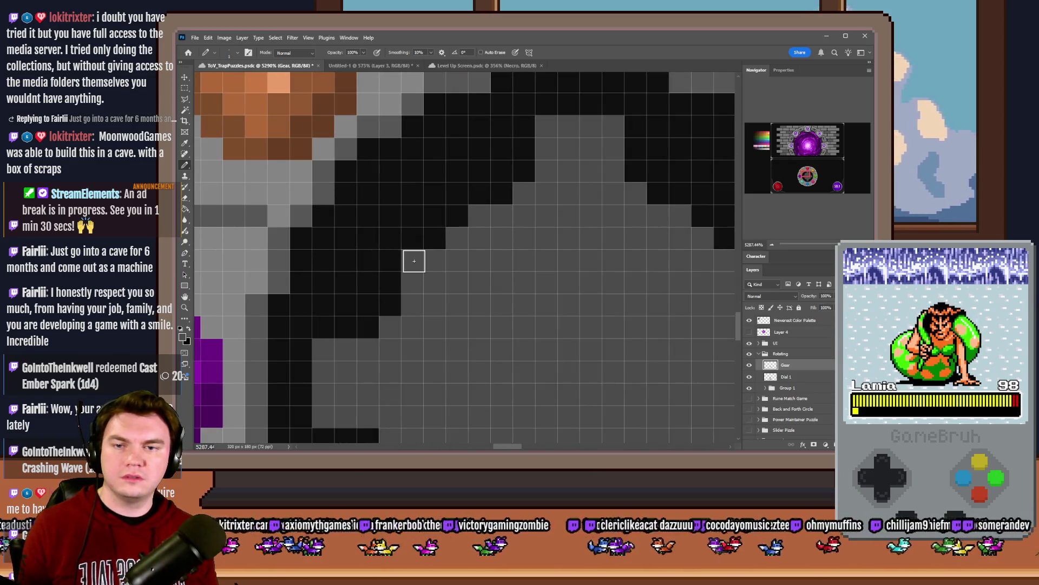
left_click(389, 260)
left_click(456, 193)
mouse_move(435, 214)
left_mouse_down()
mouse_move(413, 251)
mouse_move(450, 213)
mouse_move(418, 195)
mouse_move(368, 238)
mouse_move(411, 218)
left_mouse_up()
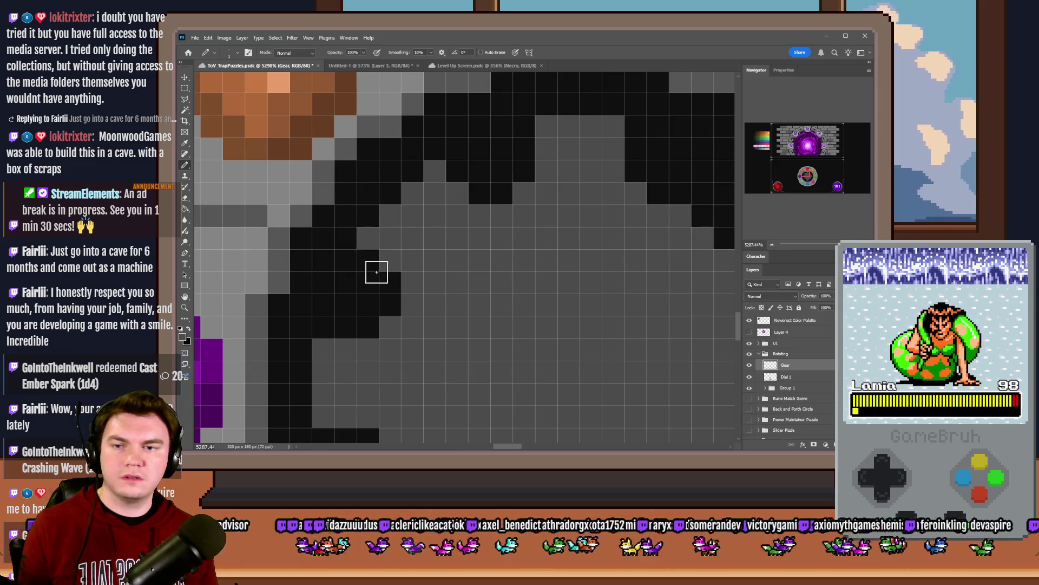
scroll(450, 231, "down", 5)
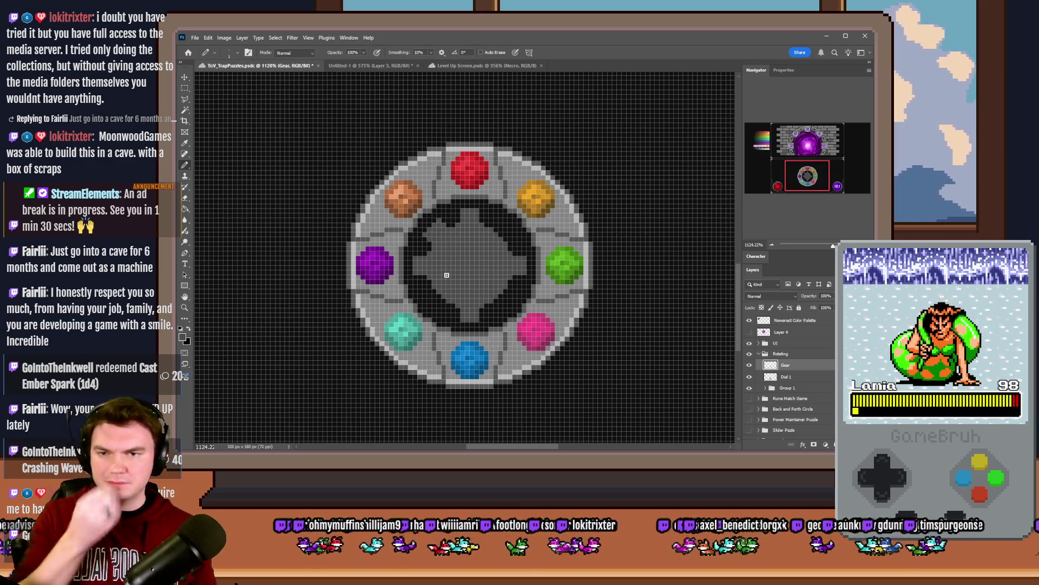
scroll(469, 253, "up", 3)
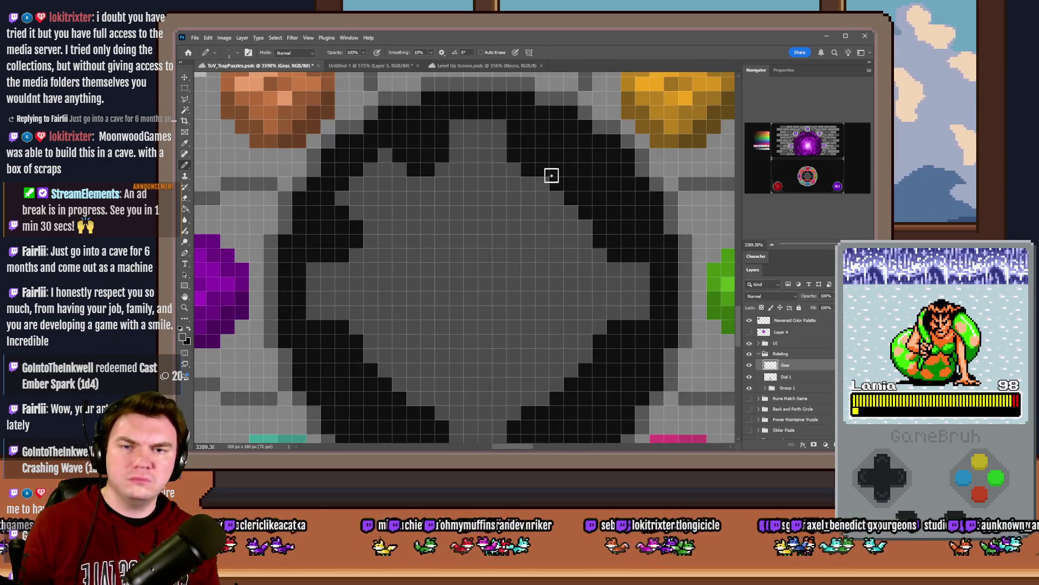
mouse_move(561, 175)
left_mouse_down()
mouse_move(596, 211)
mouse_move(574, 162)
mouse_move(617, 200)
mouse_move(580, 216)
mouse_move(568, 171)
left_mouse_up()
Step: Turn black edge pixels grey so the gear's diagonal edge becomes clean steps
scroll(504, 247, "down", 2)
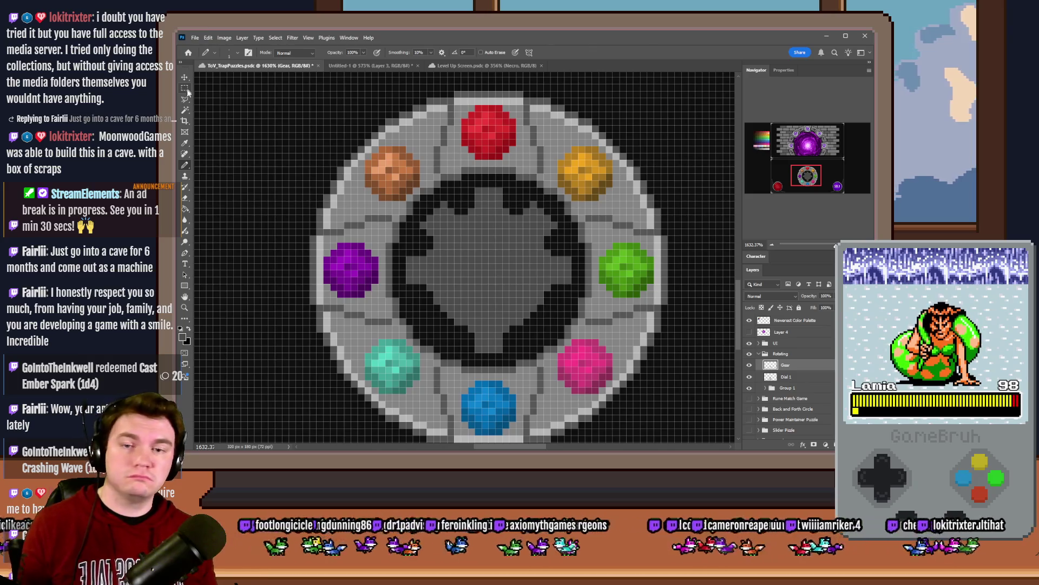
scroll(443, 322, "up", 2)
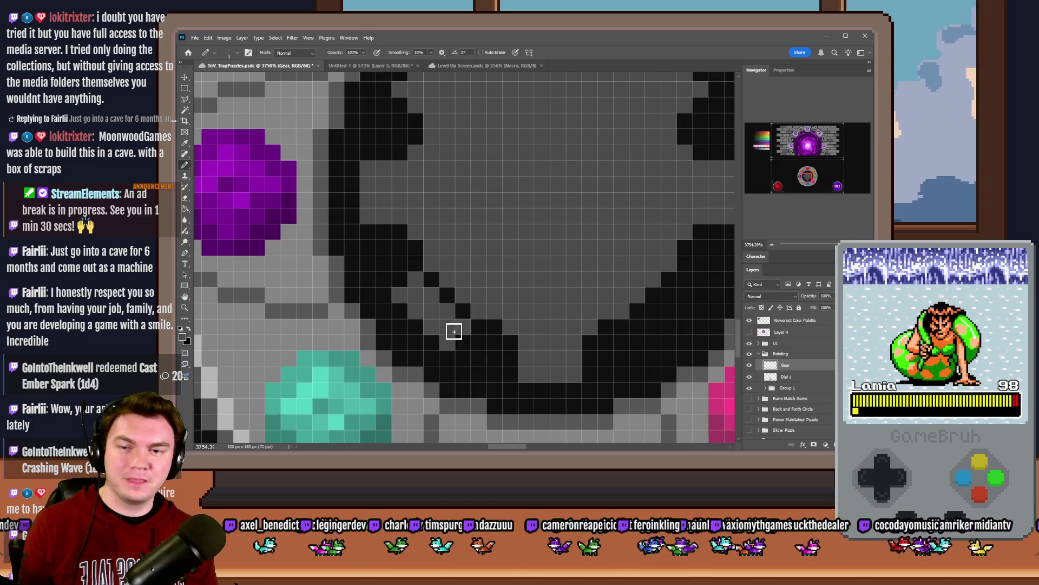
scroll(454, 332, "down", 3)
scroll(398, 311, "up", 3)
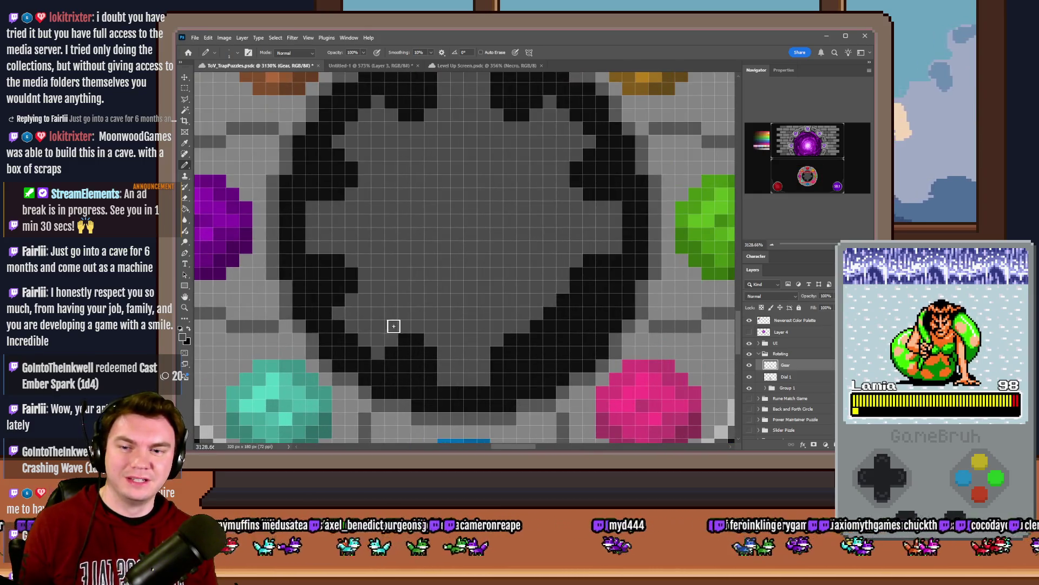
scroll(506, 340, "down", 3)
scroll(502, 310, "up", 4)
left_click(481, 337)
left_click(502, 317)
left_click(523, 295)
left_click(544, 274)
left_click(564, 295)
left_click(544, 317)
mouse_move(523, 343)
left_mouse_down()
mouse_move(498, 341)
mouse_move(519, 281)
mouse_move(482, 325)
left_mouse_up()
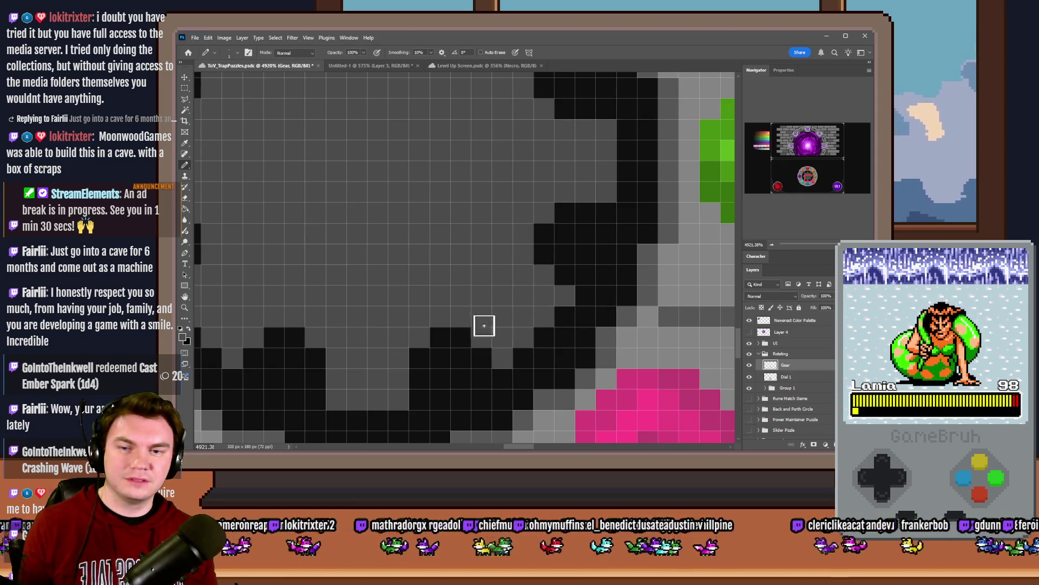
Step: Sample a new colour from the colour palette
scroll(482, 325, "down", 6)
scroll(464, 292, "up", 2)
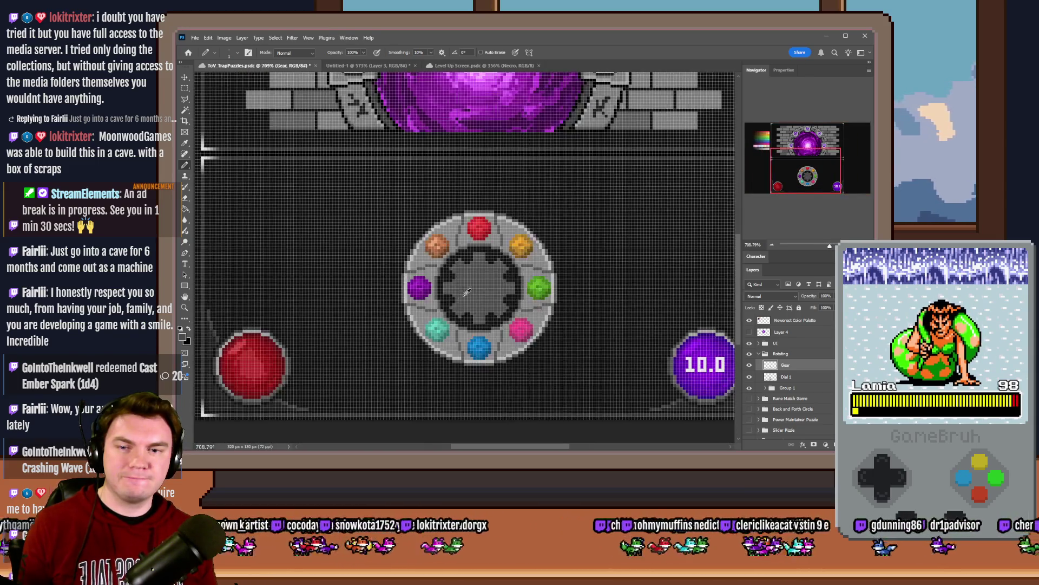
scroll(464, 292, "up", 3)
mouse_move(793, 173)
left_mouse_down()
mouse_move(744, 139)
mouse_move(807, 176)
left_mouse_up()
left_click(422, 397, "alt")
scroll(224, 140, "up", 3)
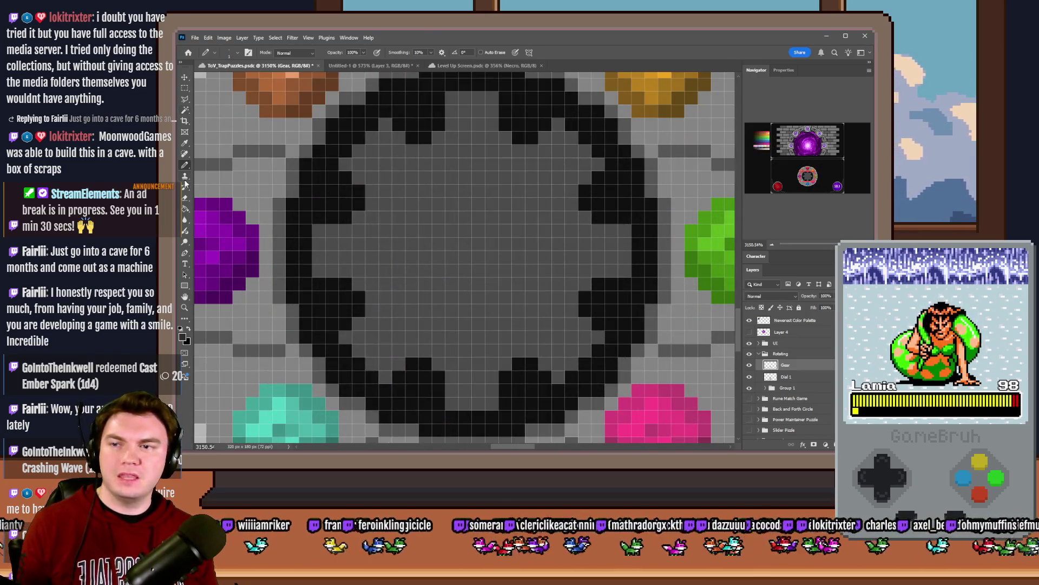
Step: Set an 8 px brush and paint a dark dab at the gear's centre
right_click(510, 240)
scroll(664, 360, "down", 1)
scroll(671, 370, "up", 1)
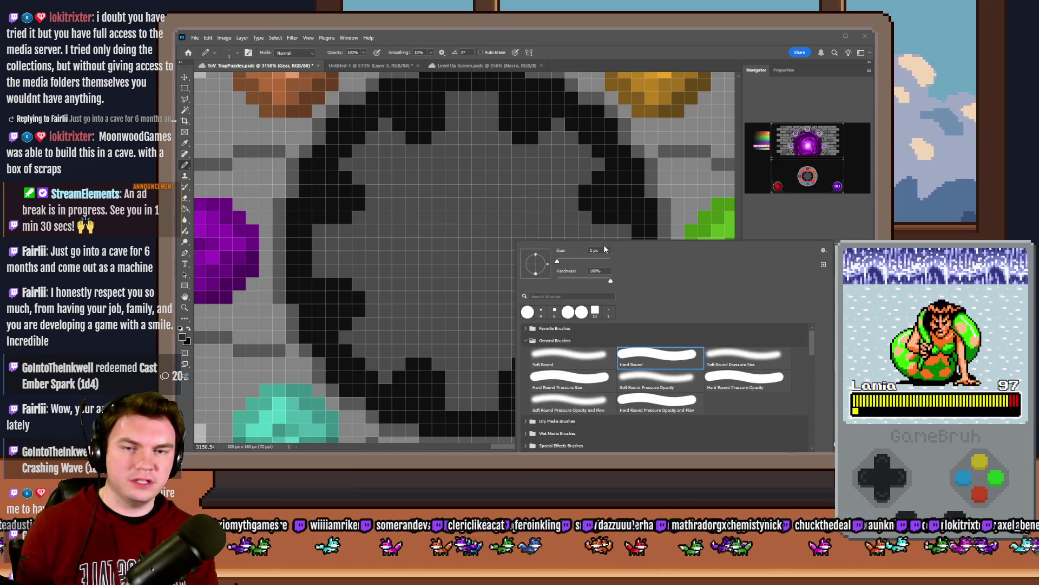
type("8")
key("Return")
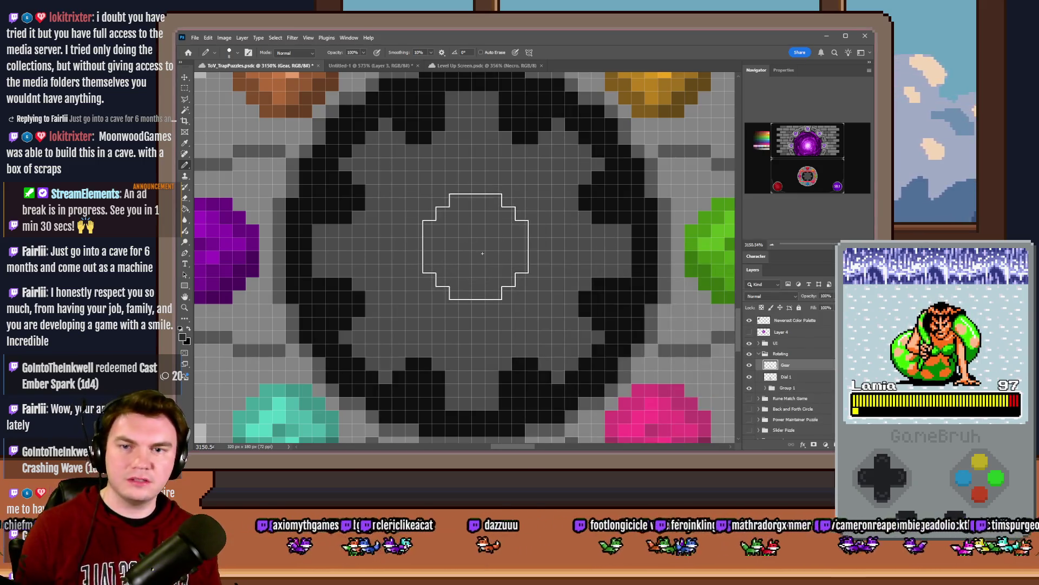
left_click(477, 258)
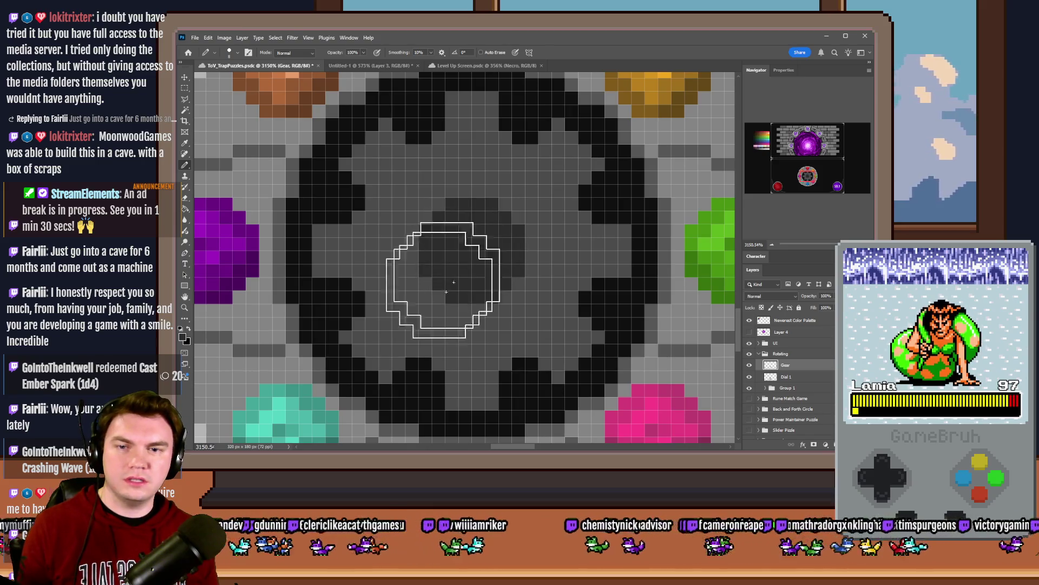
Step: Increase the brush size to 10 px
right_click(485, 260)
type("10")
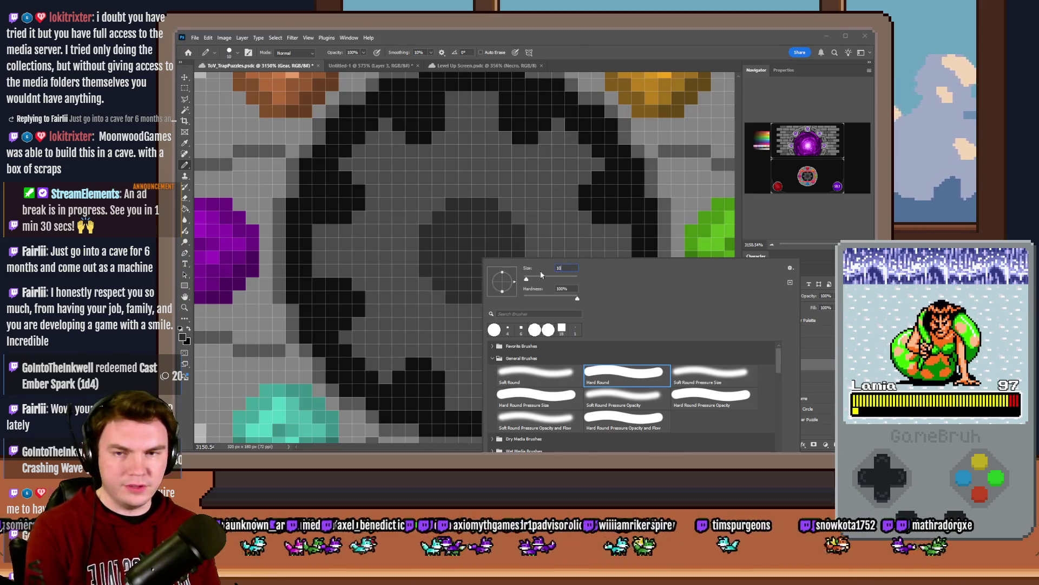
key("Return")
left_click_drag(782, 189, 753, 150)
left_click_drag(794, 179, 807, 176)
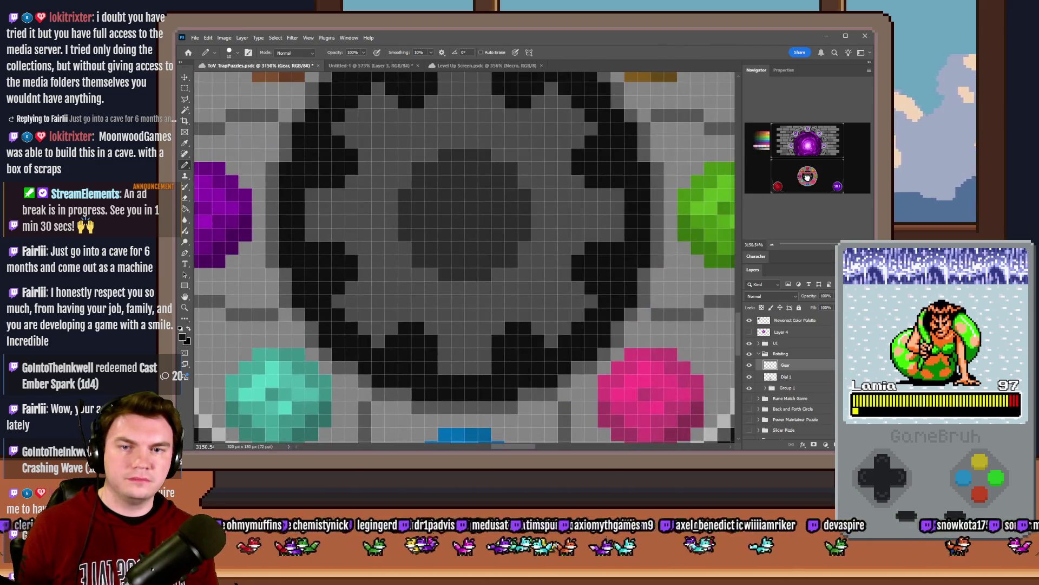
Step: Enlarge the brush further using the size slider
right_click(546, 247)
key("Escape")
right_click(637, 240)
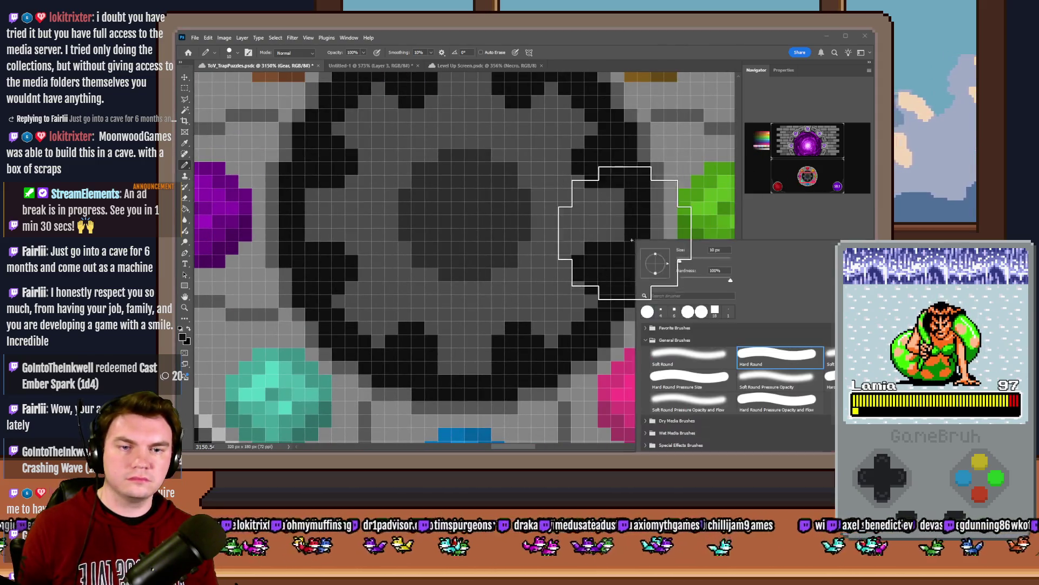
left_click_drag(687, 254, 726, 261)
key("Return")
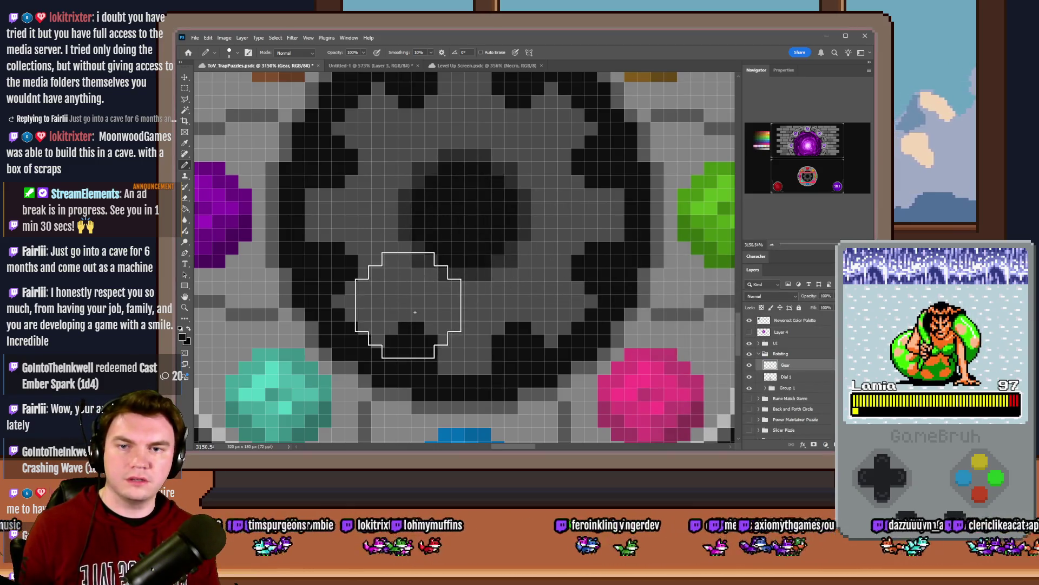
scroll(503, 268, "down", 10)
scroll(500, 233, "up", 6)
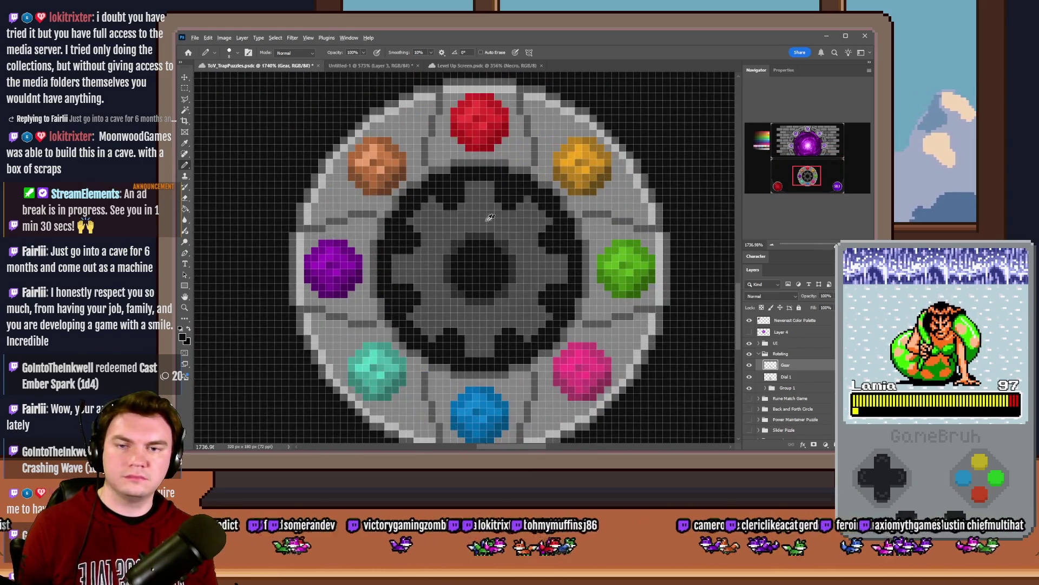
left_click(759, 151)
Step: Eyedrop a palette colour, return to the gear, and set the brush to 1 px
left_click_drag(416, 196, 460, 197)
left_click(808, 176)
scroll(431, 223, "up", 2)
right_click(431, 223)
type("1")
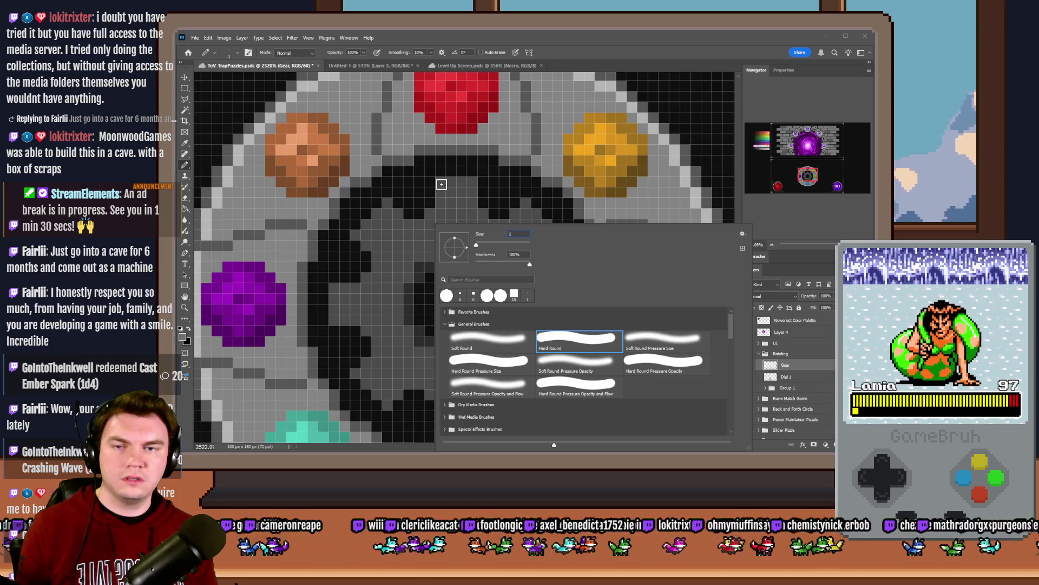
key("Return")
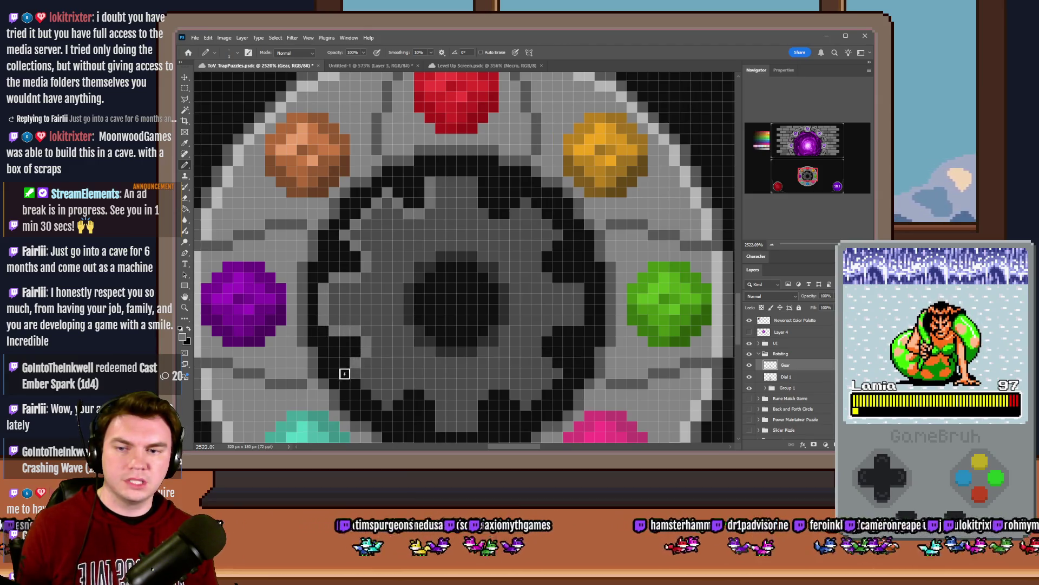
scroll(367, 396, "down", 2)
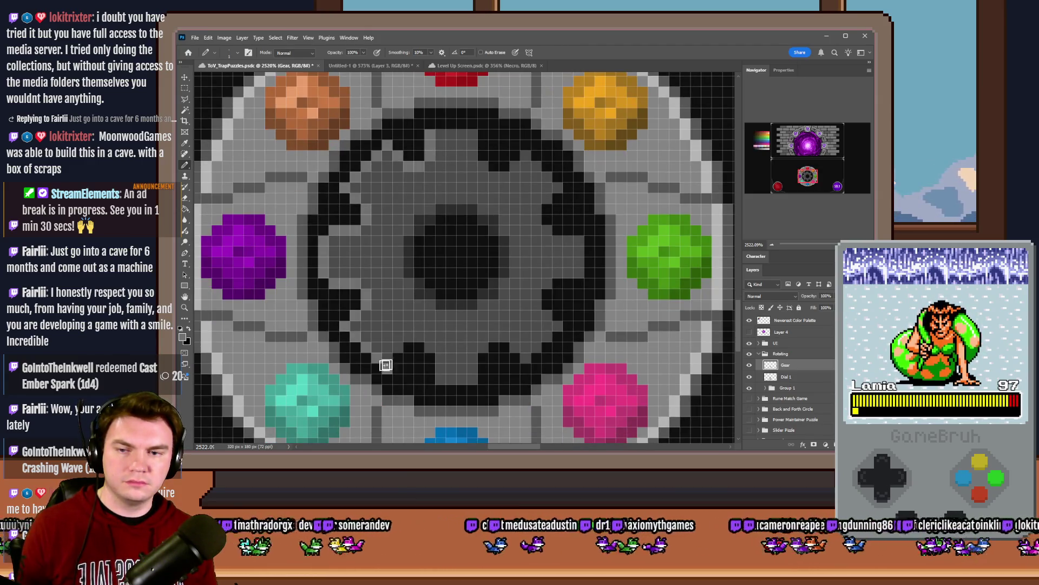
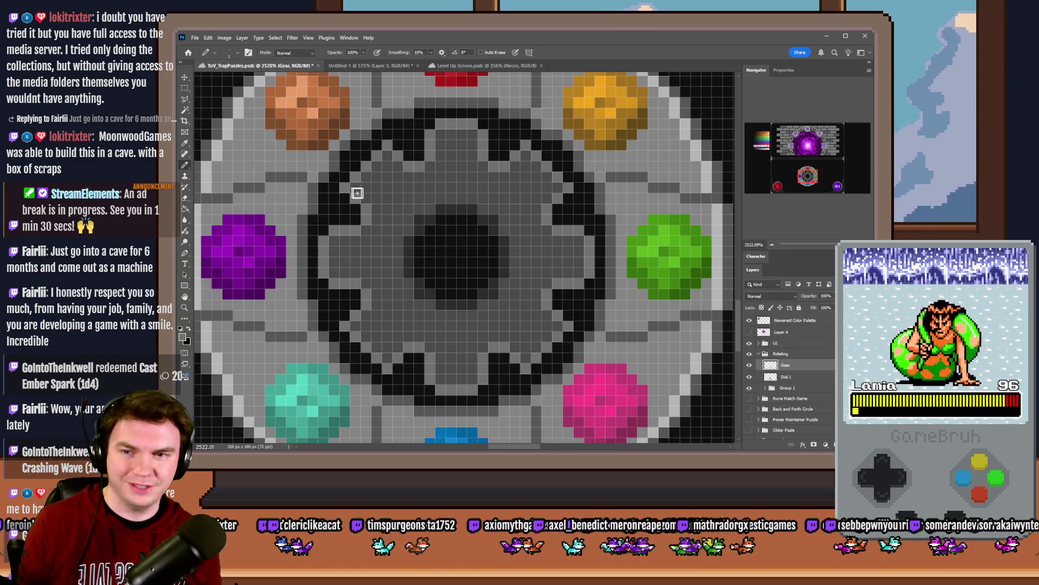
Step: Switch between the Eraser and Pencil tools and fit the whole puzzle screen in view
left_click(186, 199)
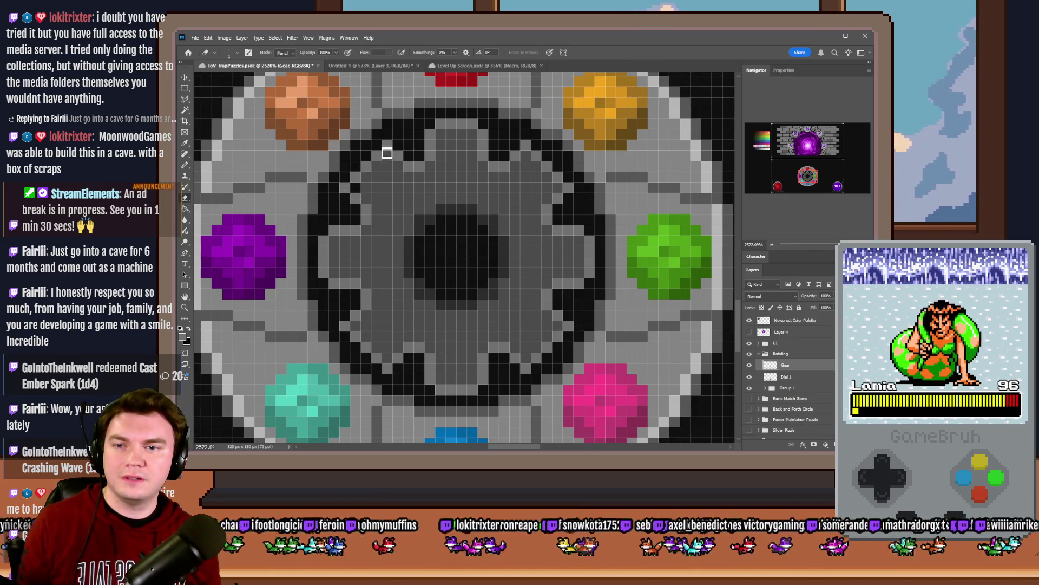
left_click(186, 163)
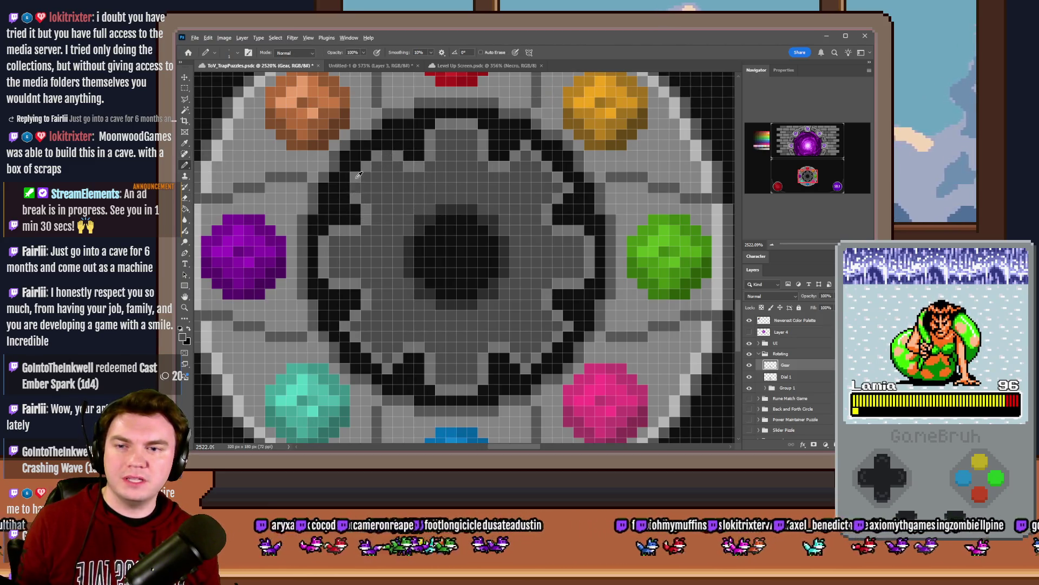
scroll(384, 246, "down", 2)
scroll(384, 250, "down", 10)
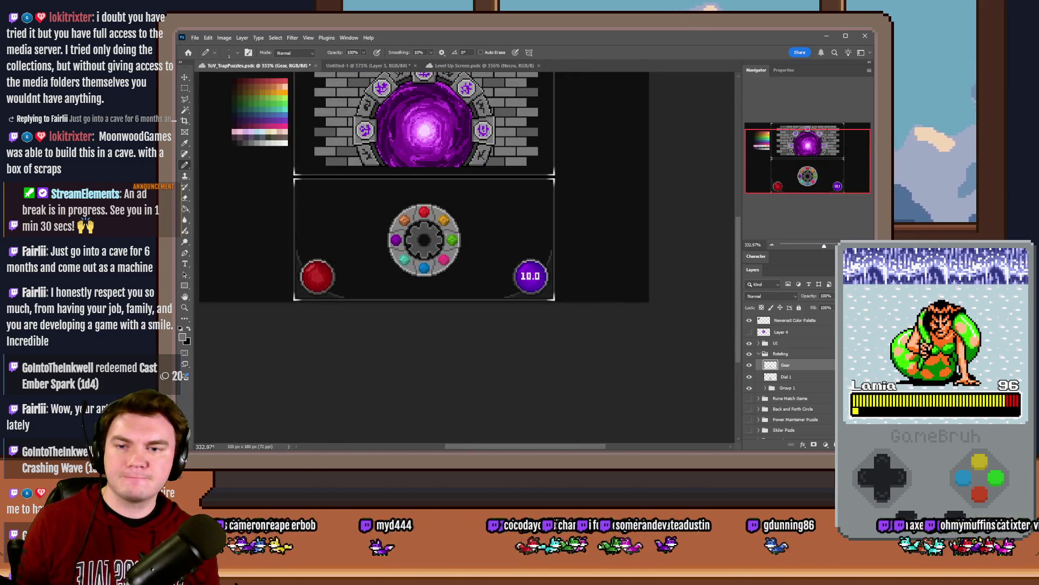
scroll(415, 233, "up", 7)
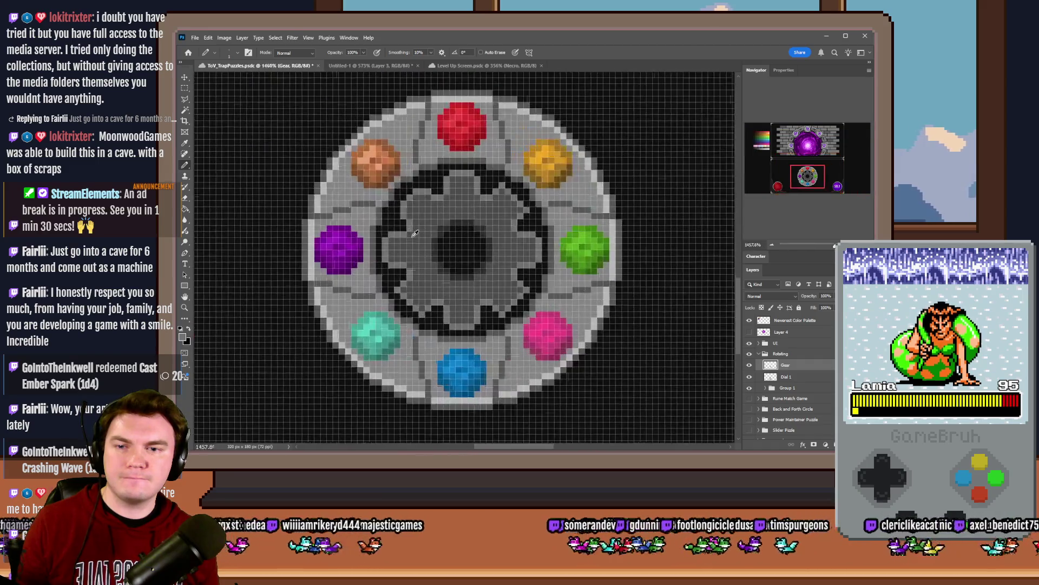
scroll(415, 240, "down", 6)
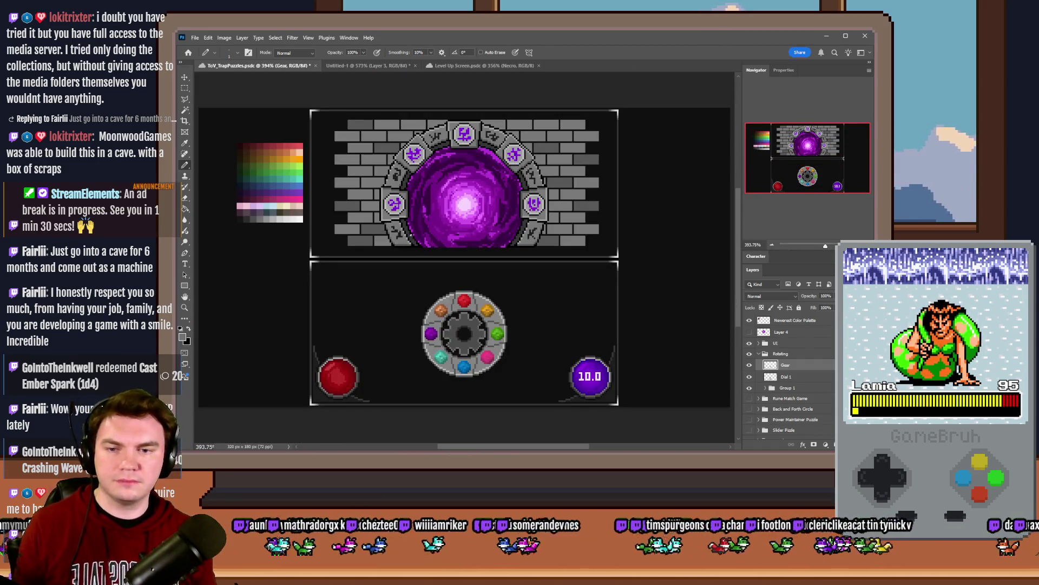
scroll(468, 340, "up", 10)
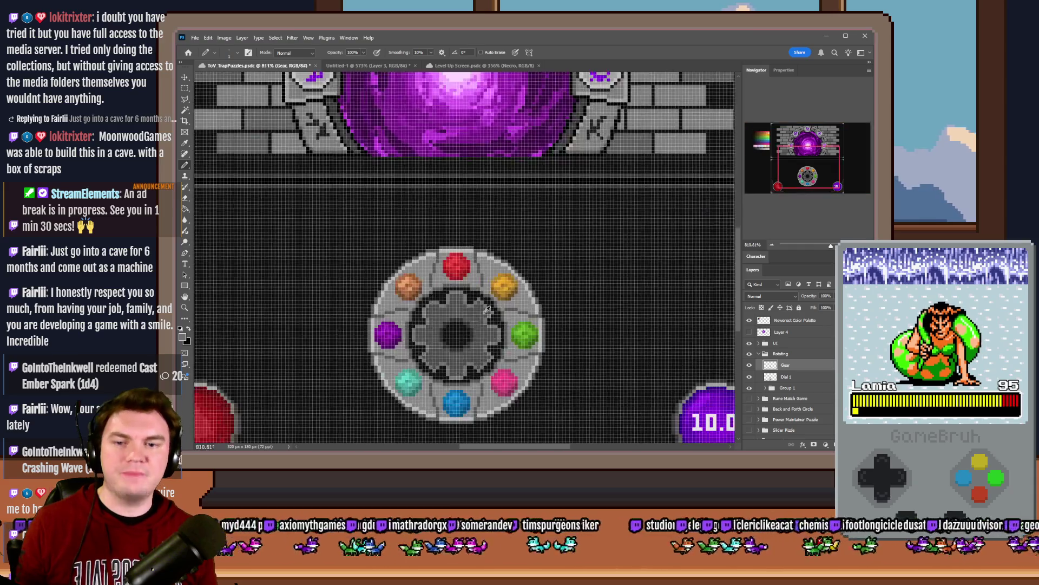
left_click(186, 196)
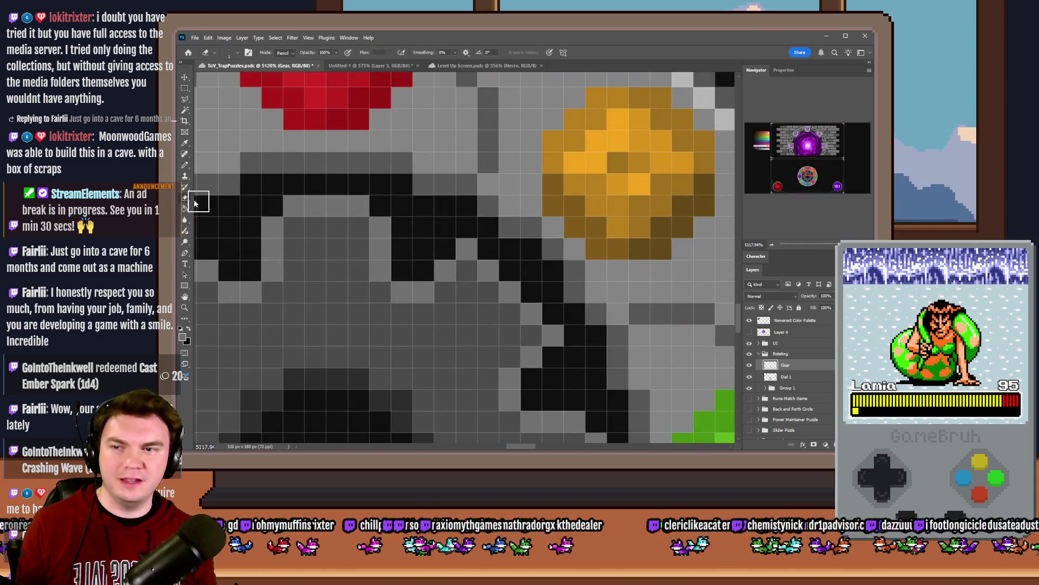
scroll(471, 276, "down", 4)
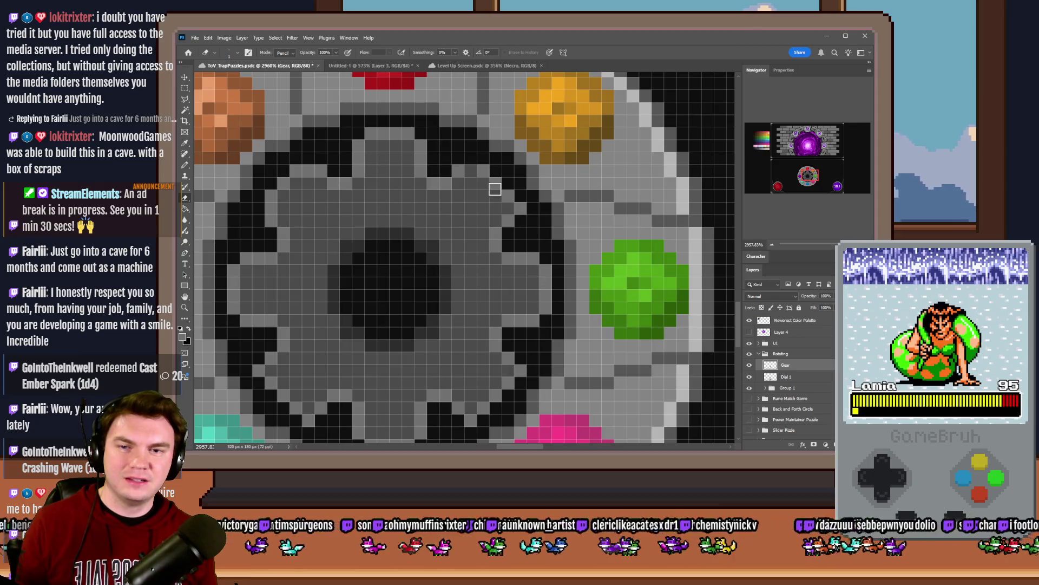
scroll(517, 208, "down", 3)
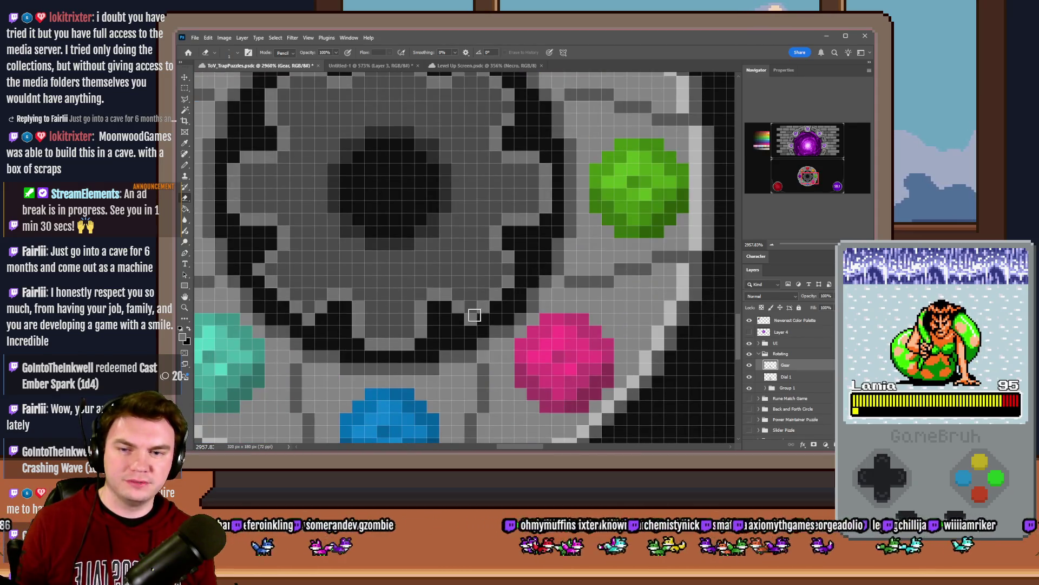
left_click(185, 164)
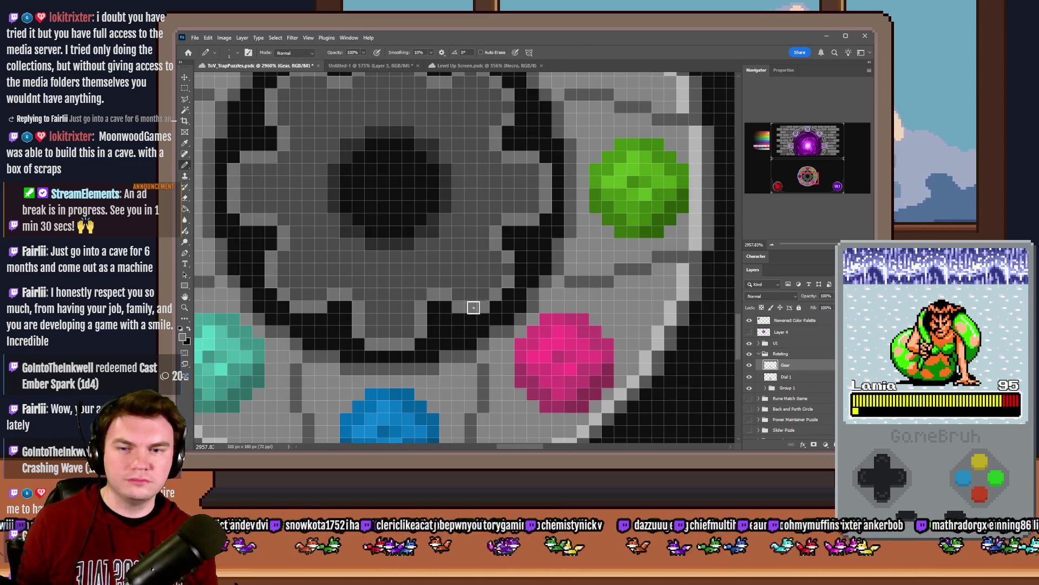
scroll(471, 312, "up", 3)
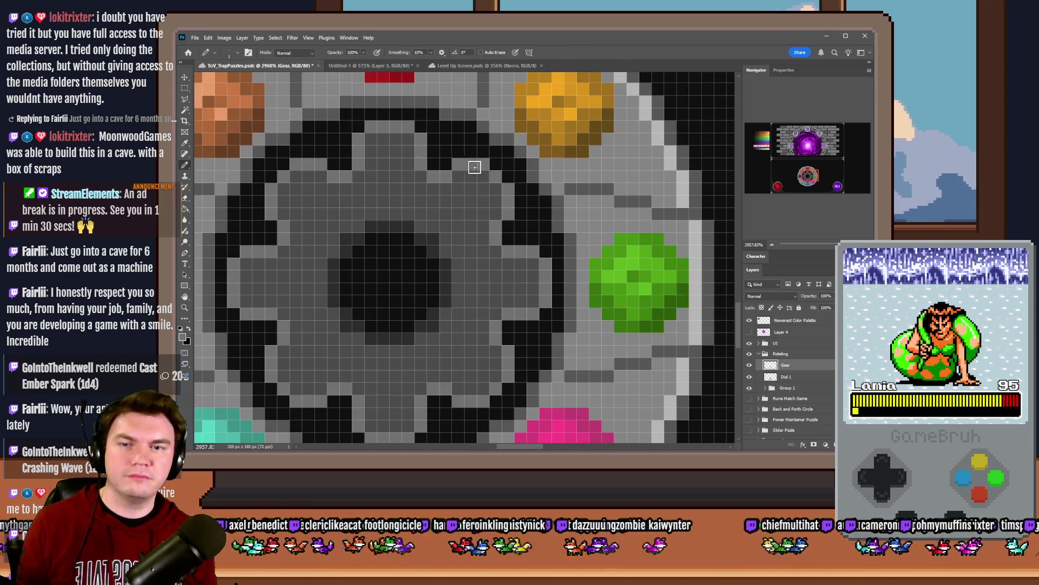
key("ctrl+0")
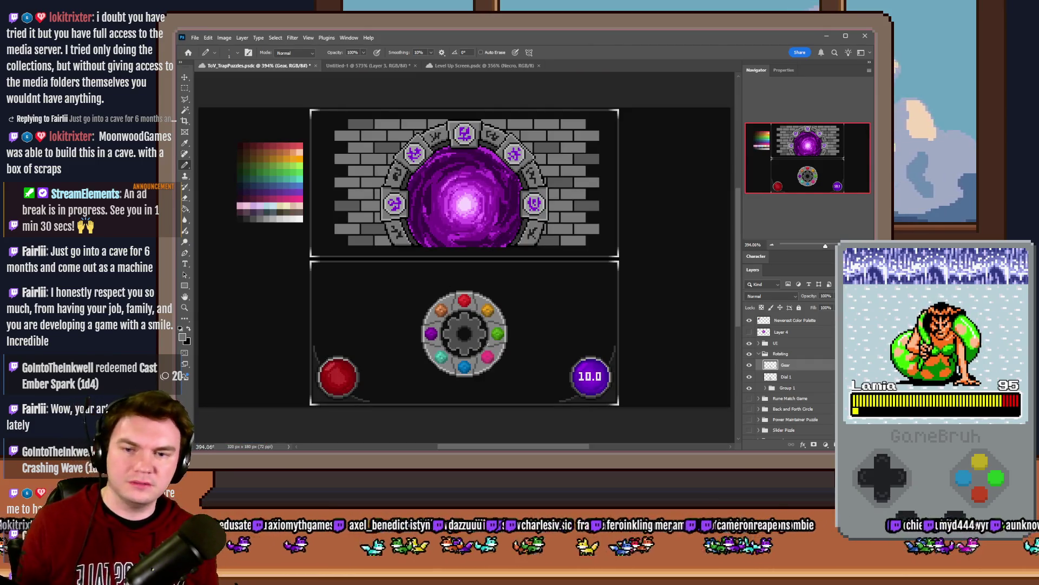
scroll(466, 323, "up", 5)
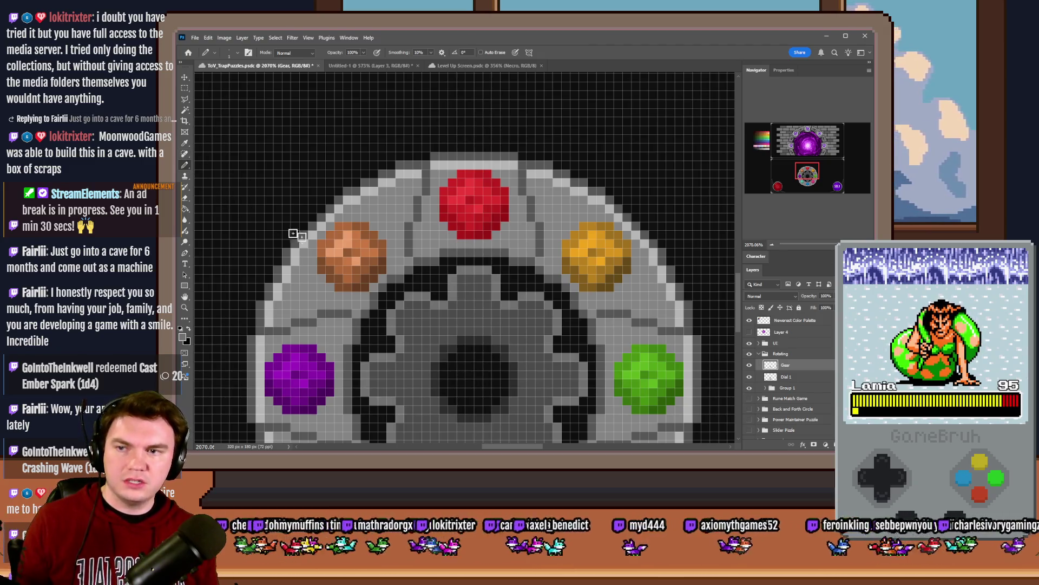
scroll(401, 257, "up", 4)
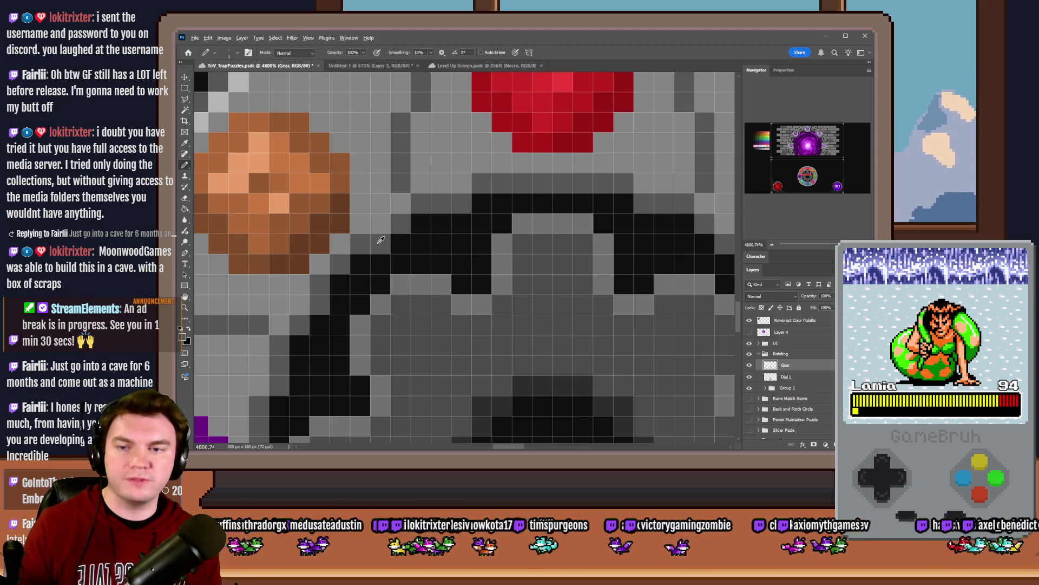
Step: Pencil the gear's black outline pixels beside the orange gem in grey
left_click(461, 223)
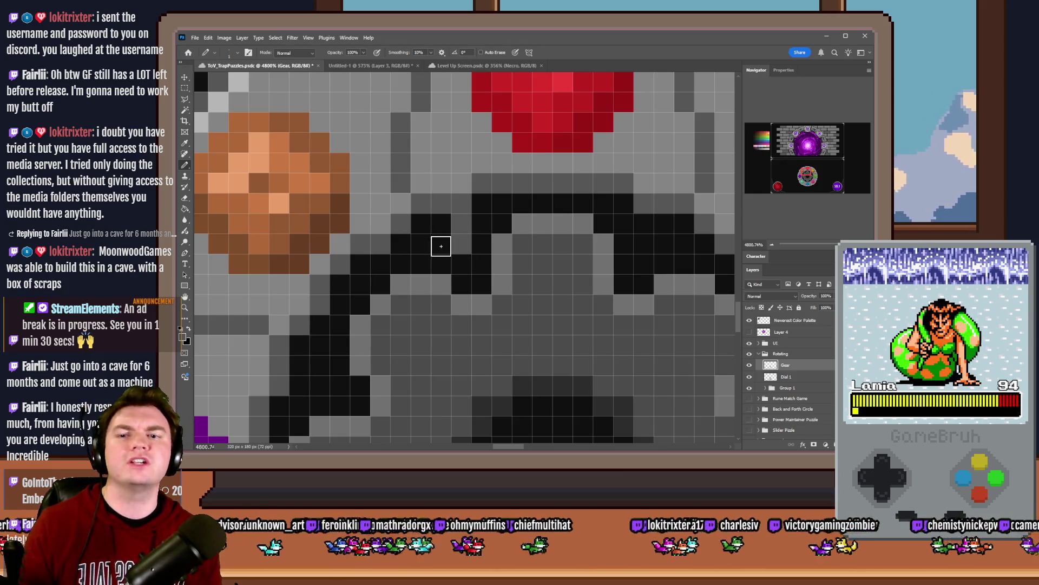
left_click_drag(436, 246, 388, 229)
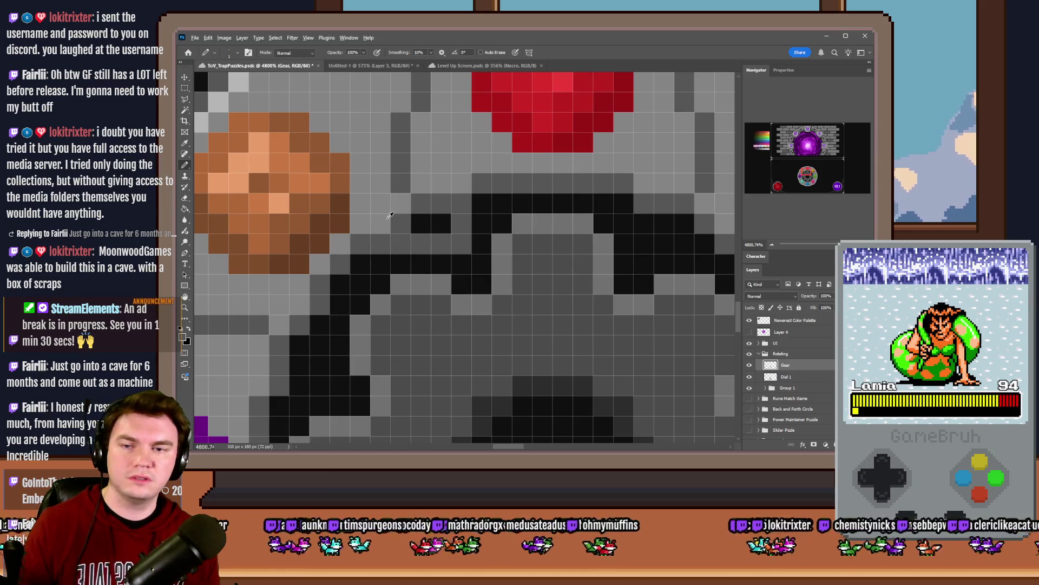
scroll(498, 264, "down", 10)
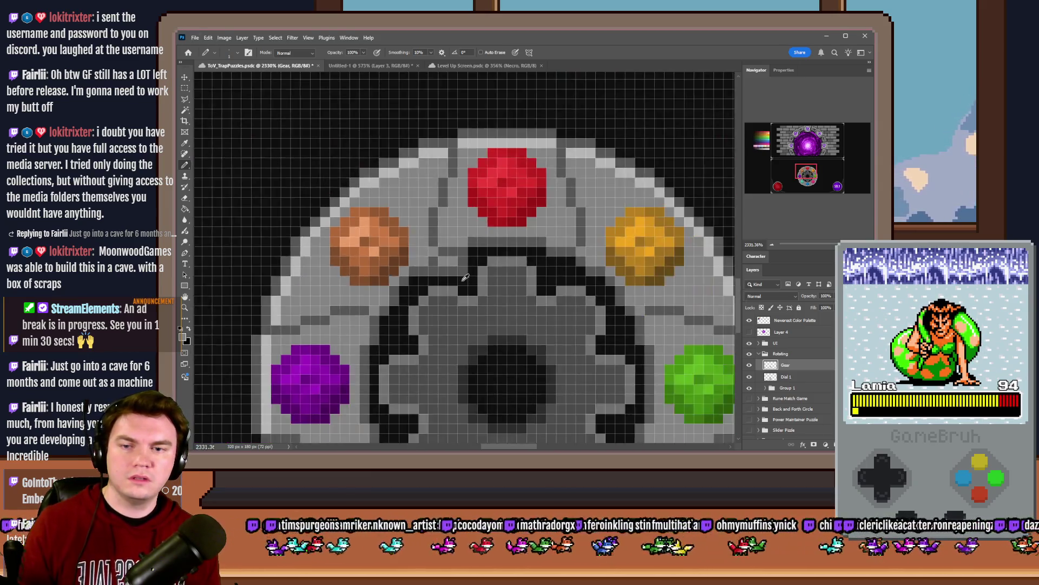
scroll(496, 265, "up", 5)
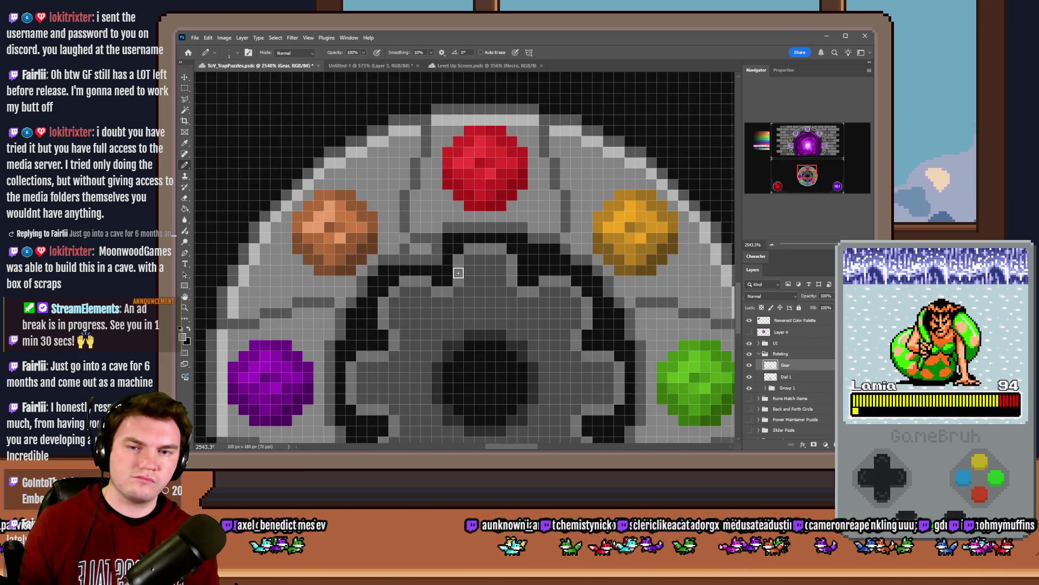
scroll(460, 270, "down", 2)
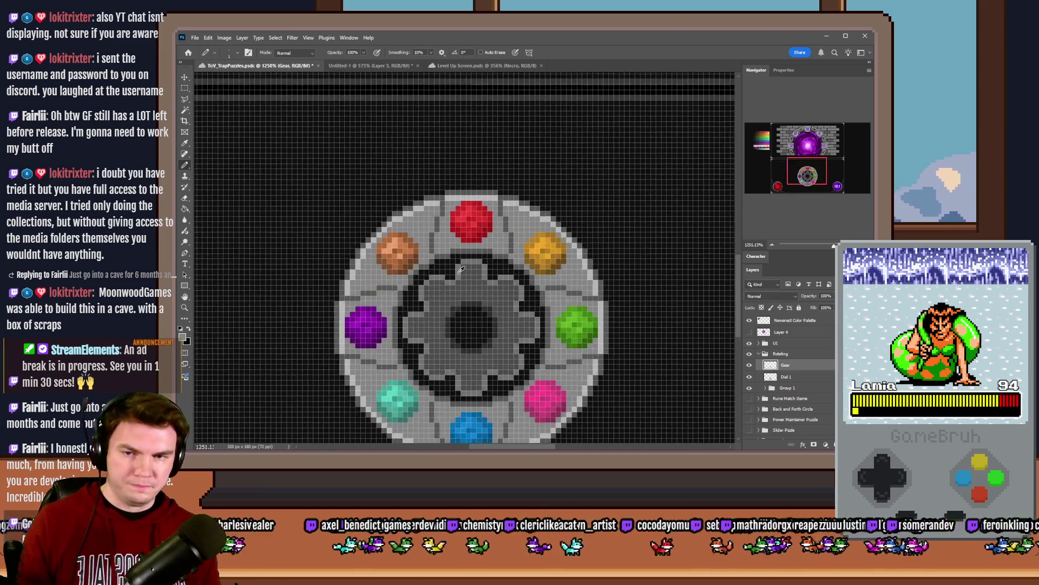
scroll(461, 270, "down", 3)
scroll(464, 278, "up", 3)
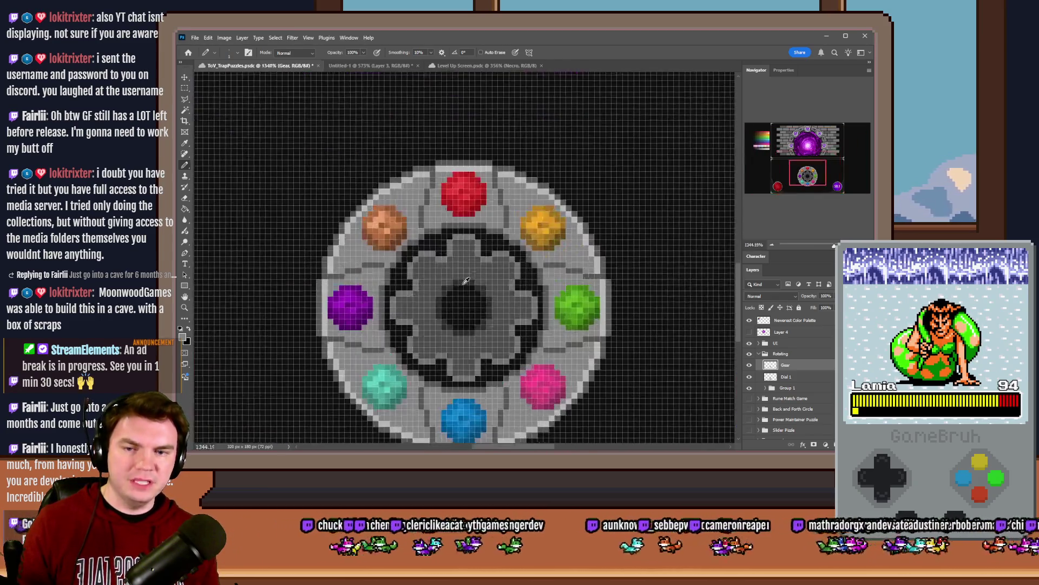
left_click(185, 209)
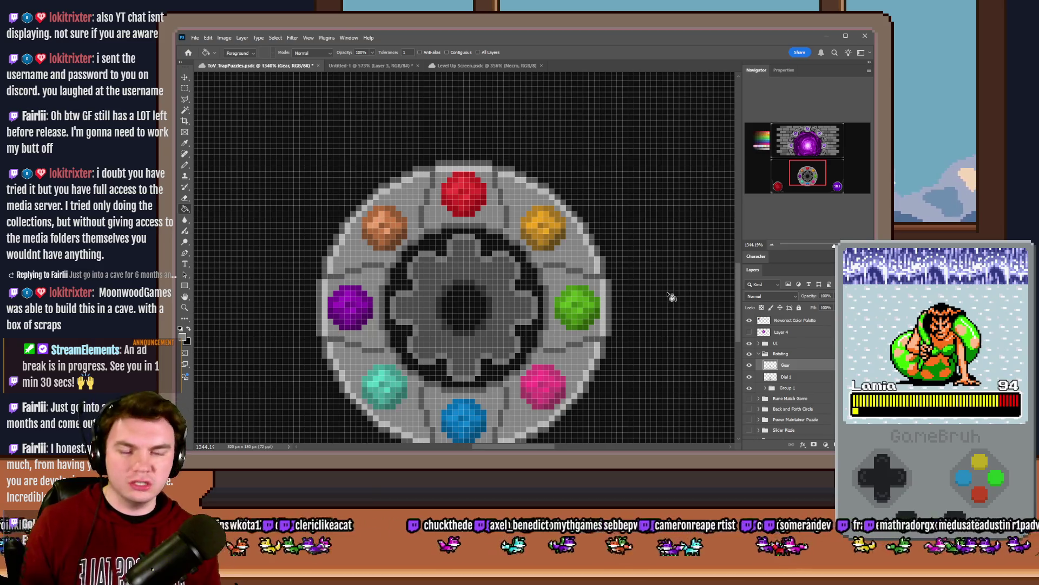
left_click(830, 378)
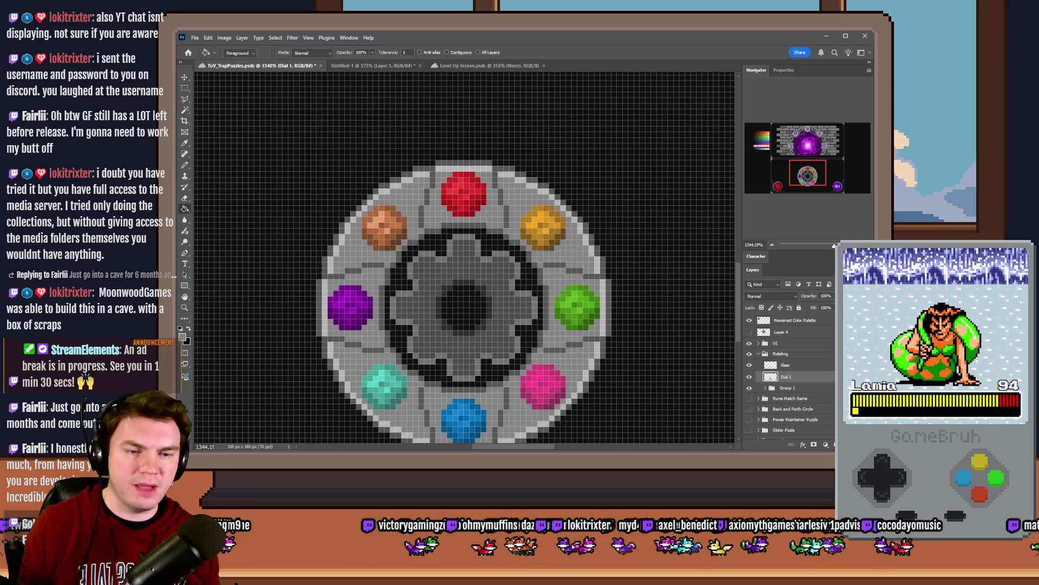
Step: Add a new layer above Dial 1 and draw a circular marquee around the gear
key("ctrl+shift+alt+n")
right_click(185, 87)
left_click(211, 98)
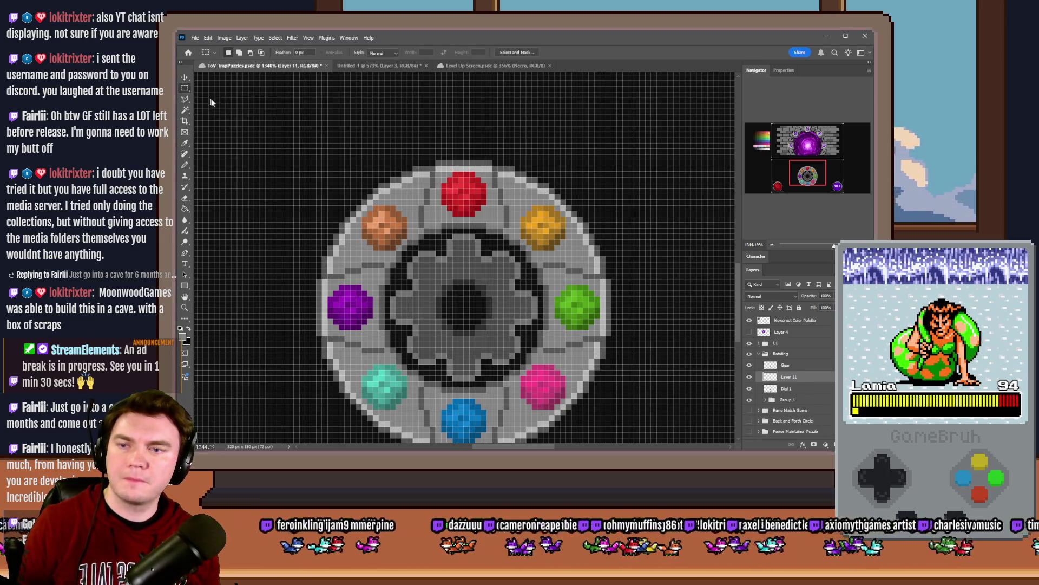
scroll(360, 207, "up", 3)
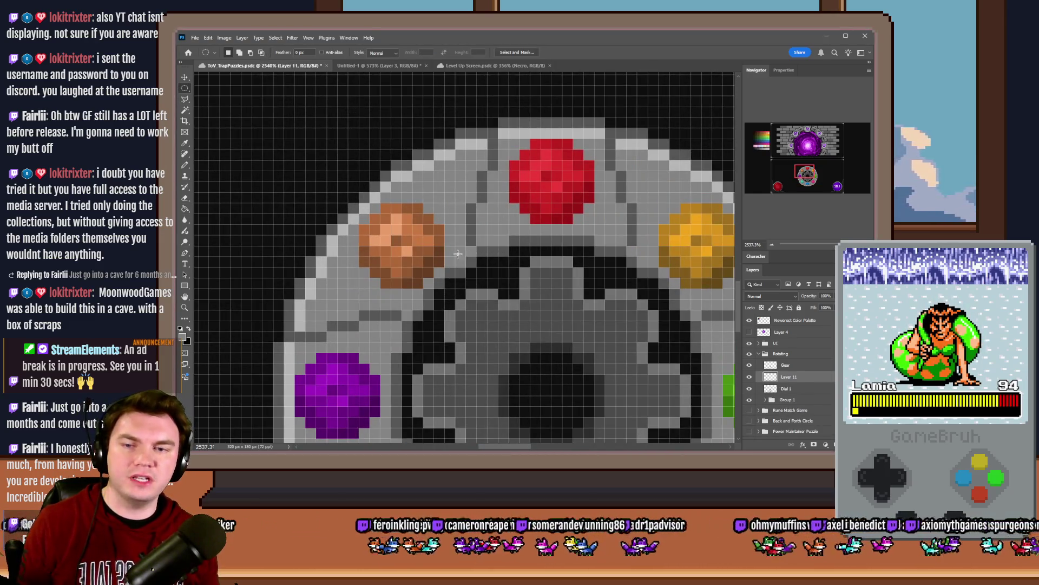
mouse_move(412, 247)
left_mouse_down()
mouse_move(585, 427)
mouse_move(665, 442)
mouse_move(696, 428)
mouse_move(697, 413)
mouse_move(701, 423)
left_mouse_up()
left_click_drag(595, 331, 609, 331)
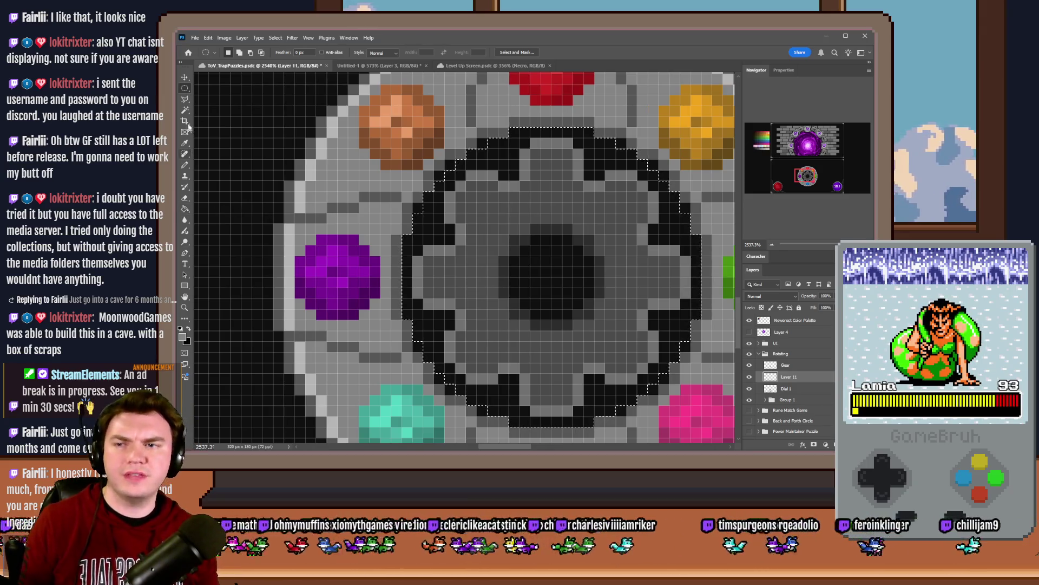
Step: Refine the selection with the Magic Wand on Dial 1, then fill it dark grey on Layer 11
left_click(185, 110)
left_click(796, 388)
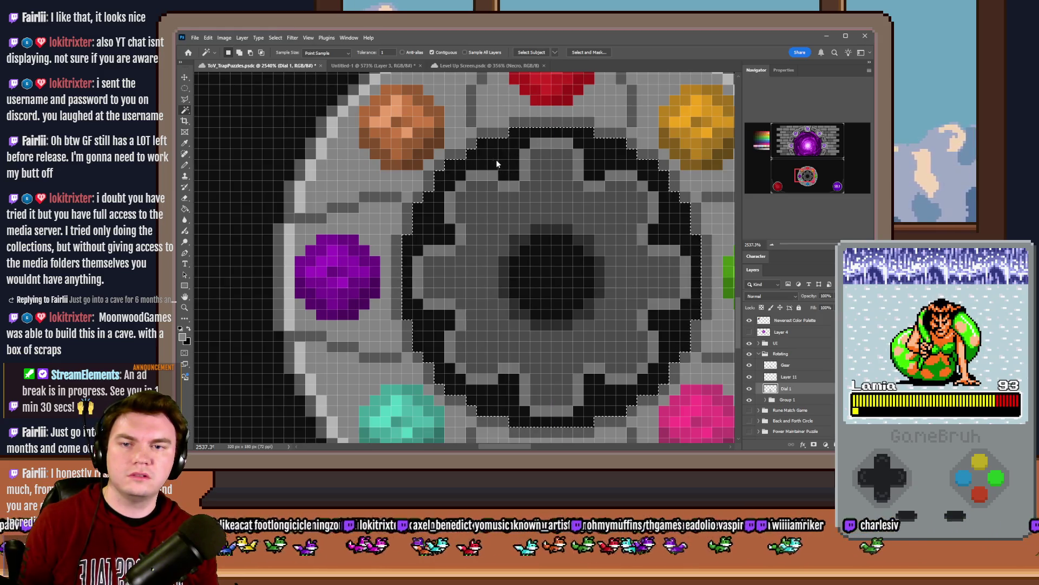
left_click(185, 209)
left_click(791, 377)
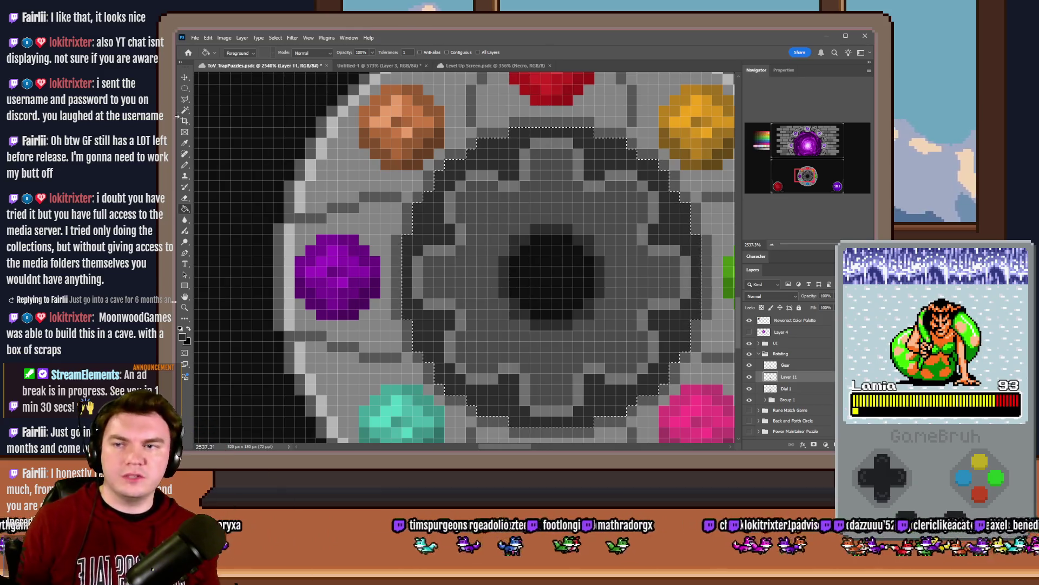
left_click(185, 88)
scroll(275, 185, "down", 8)
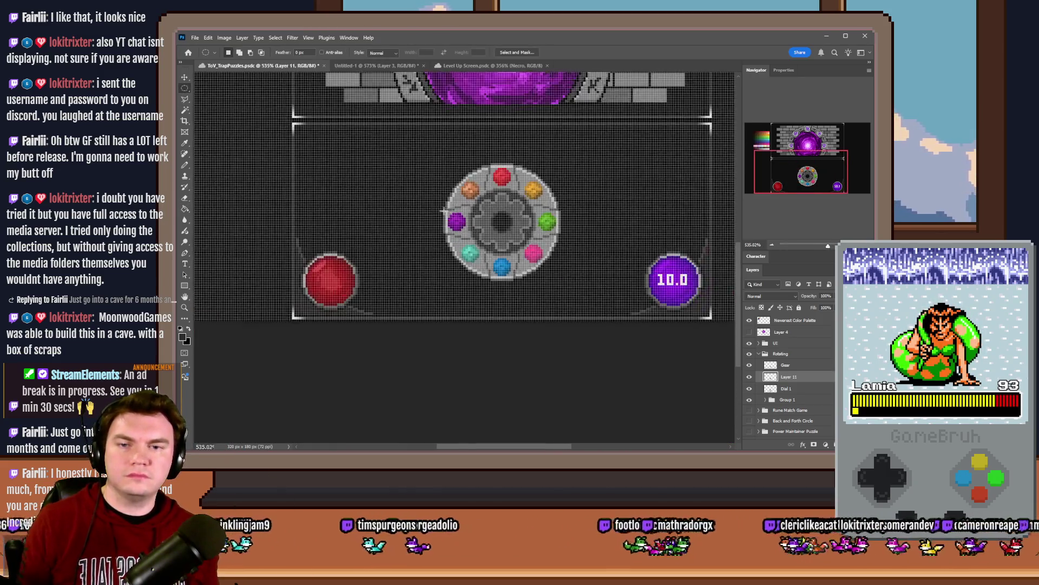
Step: Delete the old Gear layer, leaving the single dial between the red button and 10.0 timer
scroll(444, 210, "down", 2)
key("b")
scroll(455, 222, "up", 5)
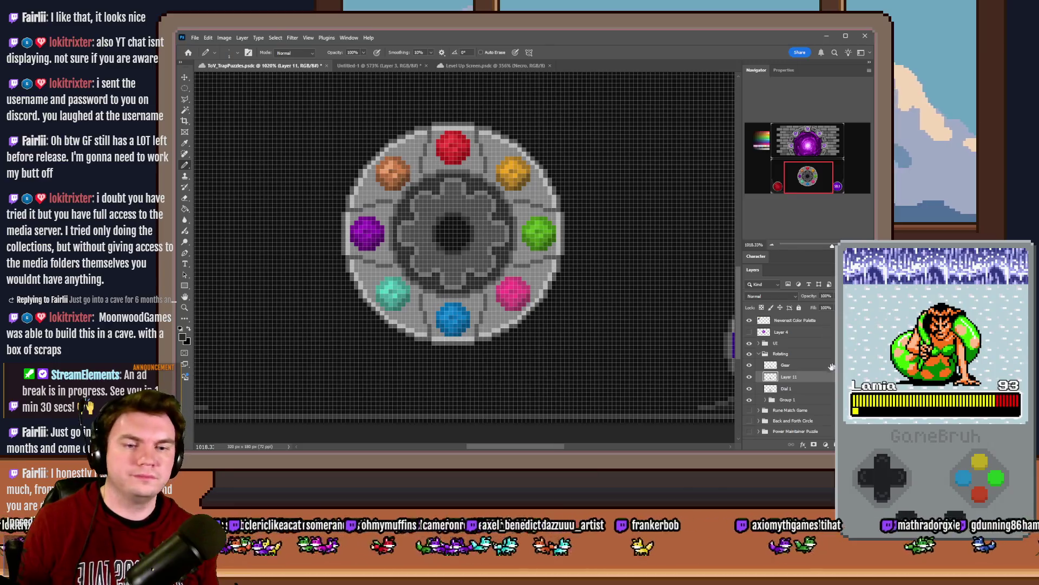
left_click(832, 365)
key("Delete")
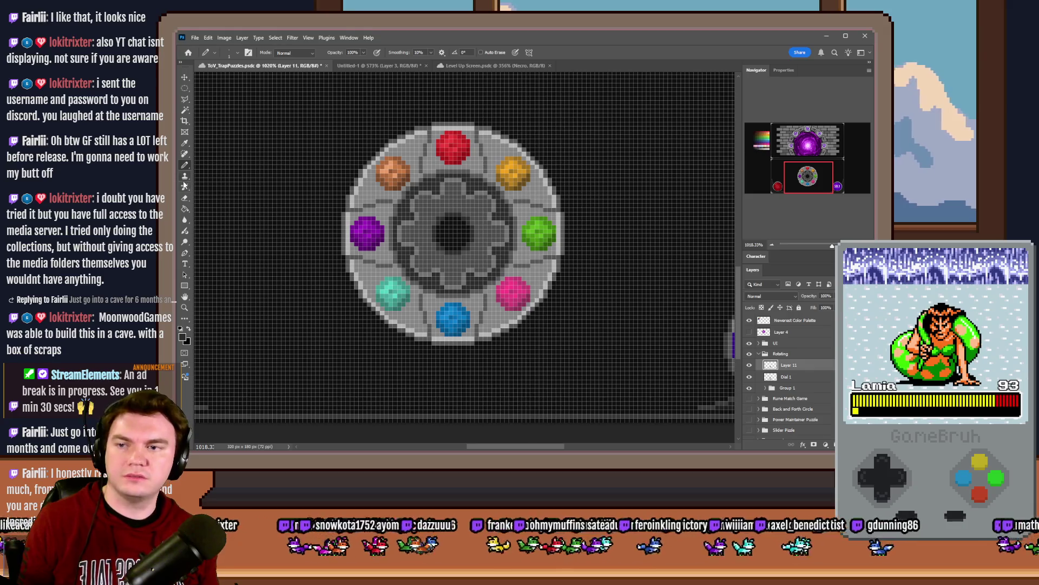
scroll(445, 219, "up", 3)
scroll(445, 218, "up", 2)
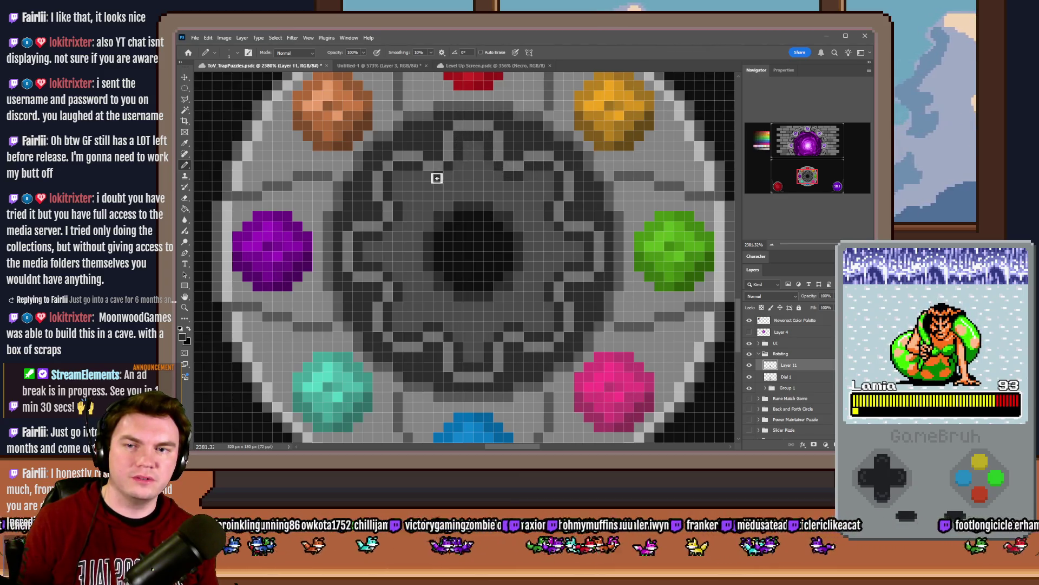
scroll(476, 257, "down", 5)
scroll(493, 256, "down", 2)
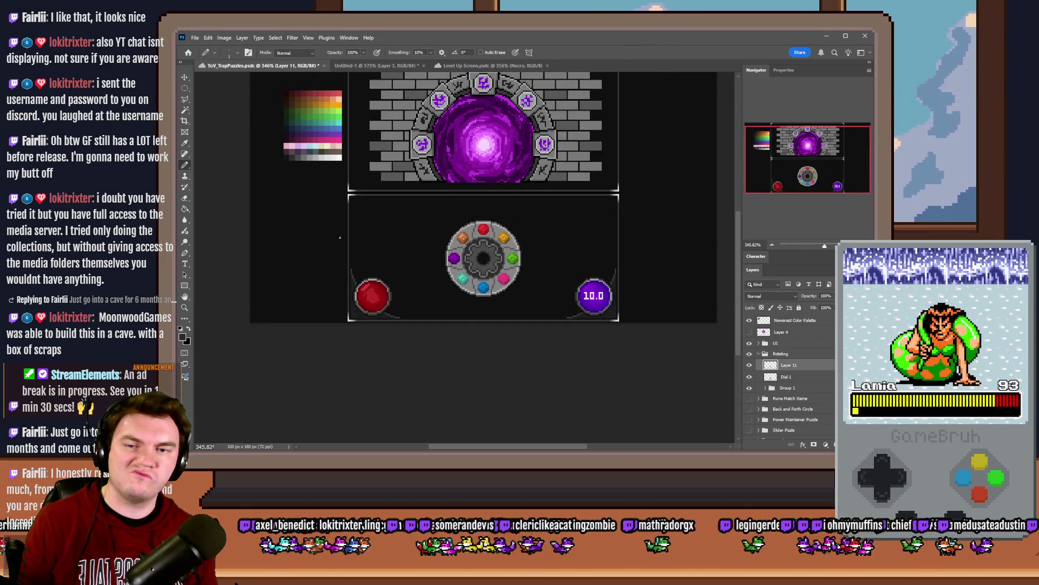
left_click(185, 208)
Step: On Dial 1, fill the outer ring with light greys sampled from the palette, undoing misfills
scroll(383, 241, "up", 2)
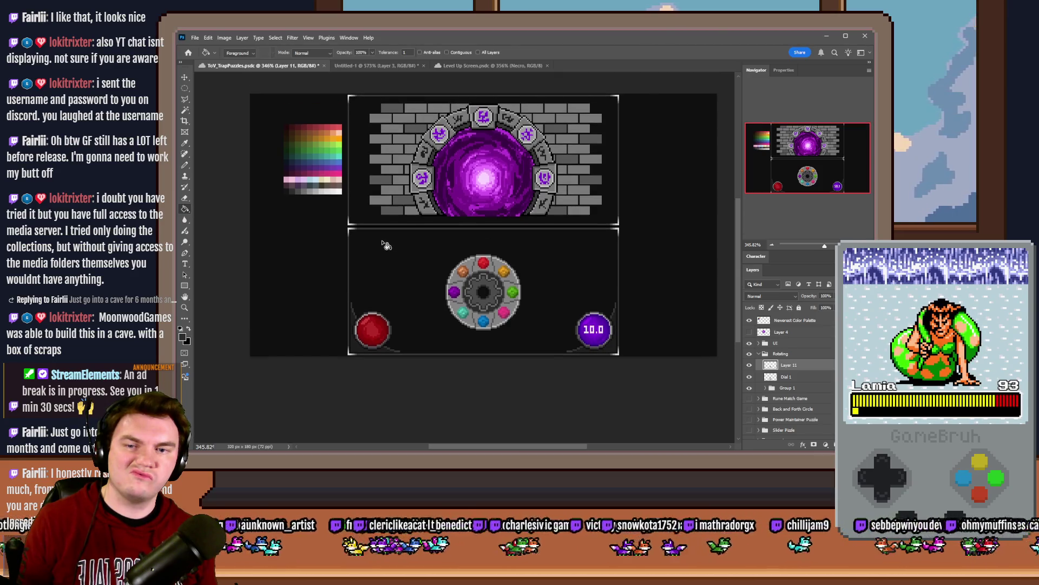
left_click(805, 377)
scroll(490, 325, "up", 1)
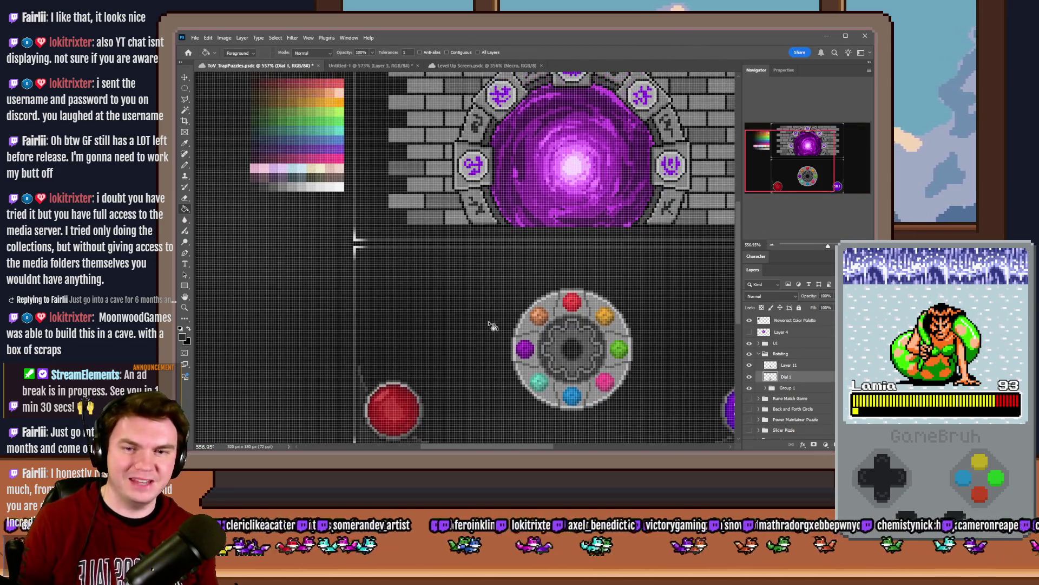
left_click(314, 184, "alt")
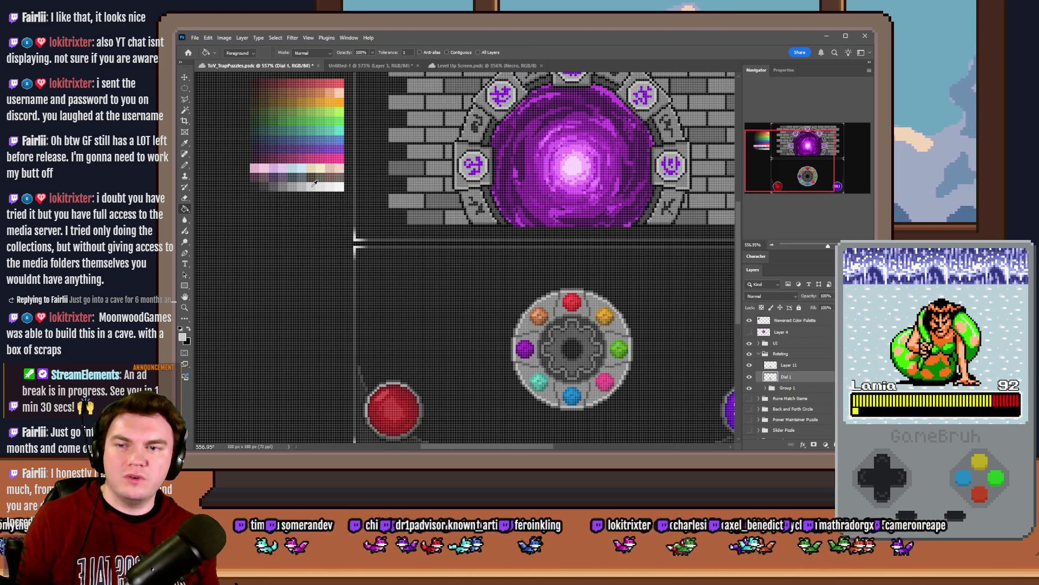
left_click(548, 310)
key("ctrl+z")
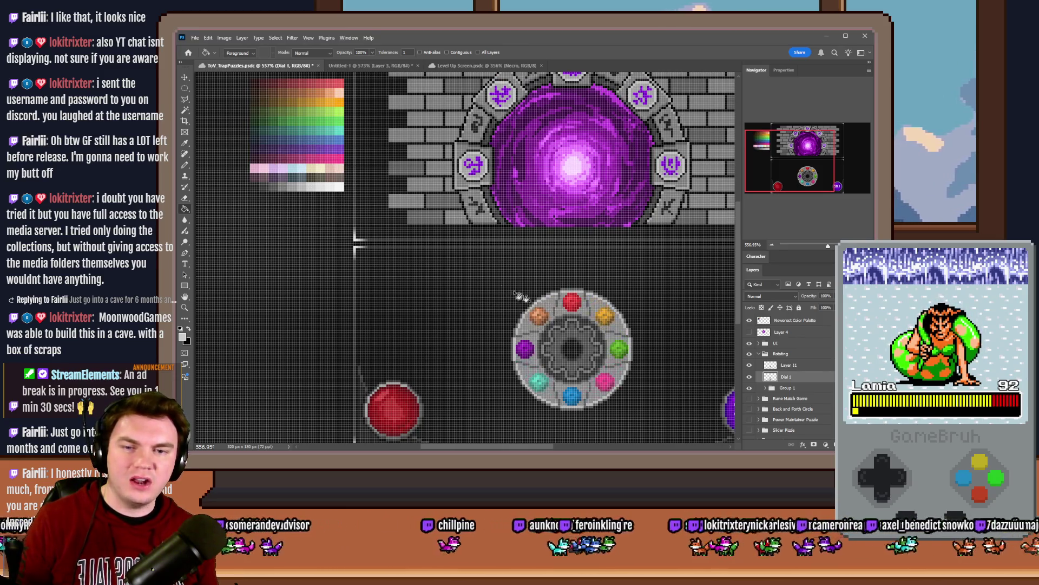
left_click(554, 298)
key("ctrl+z")
left_click(553, 298)
left_click_drag(317, 182, 312, 183)
left_click(553, 307)
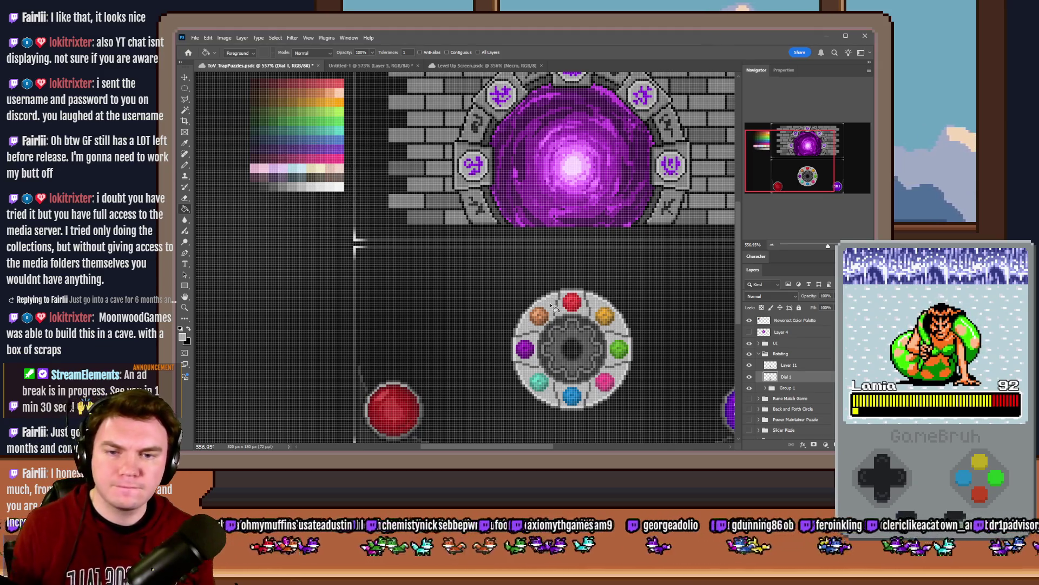
left_click_drag(303, 184, 296, 183)
left_click(561, 296)
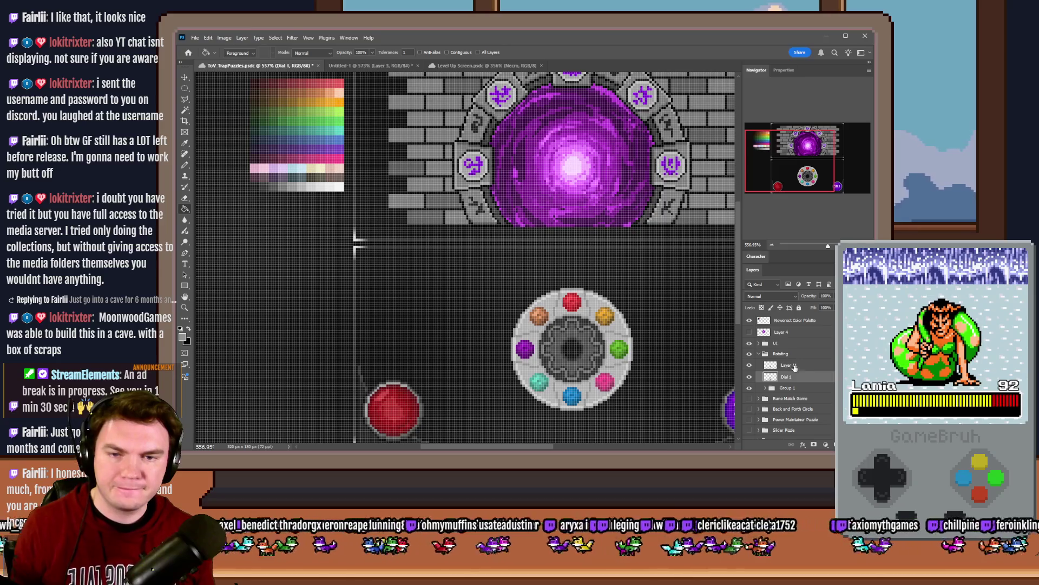
Step: On Layer 11, lighten the ring around the dial's centre with a palette colour, undoing the refill
left_click(790, 364)
left_click_drag(295, 185, 293, 186)
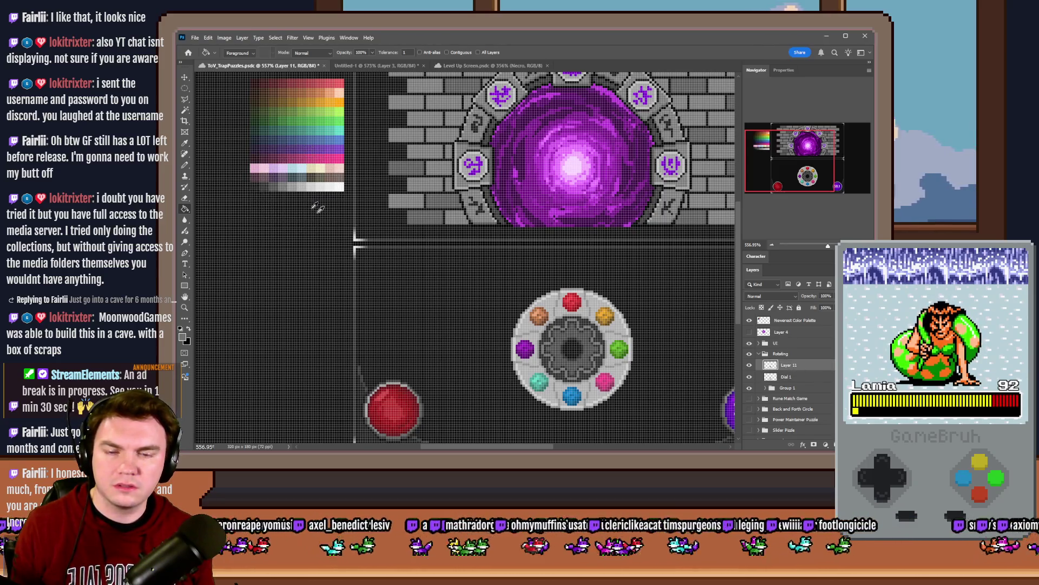
left_click(577, 326)
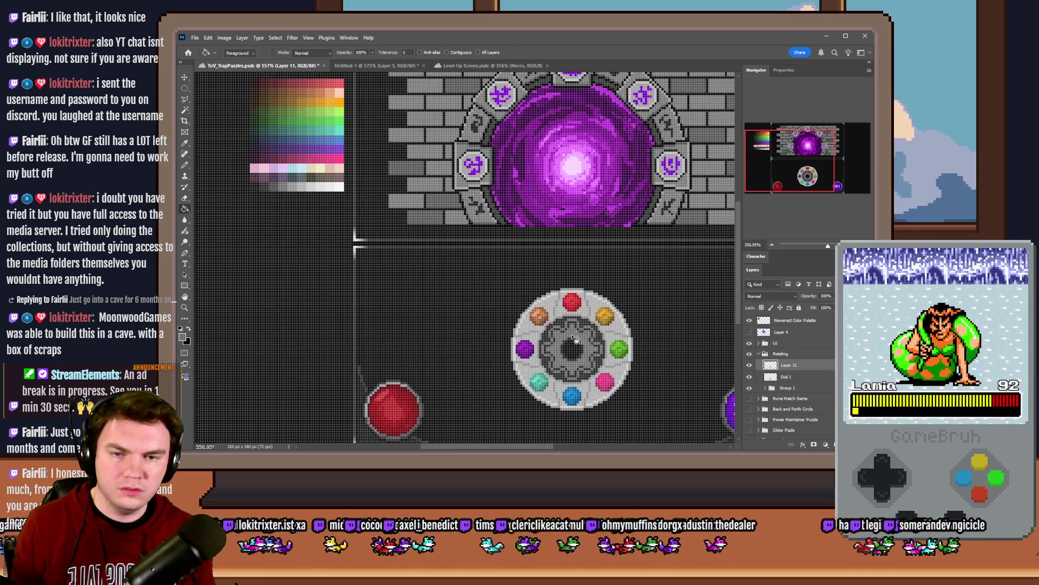
left_click(577, 327)
key("ctrl+z")
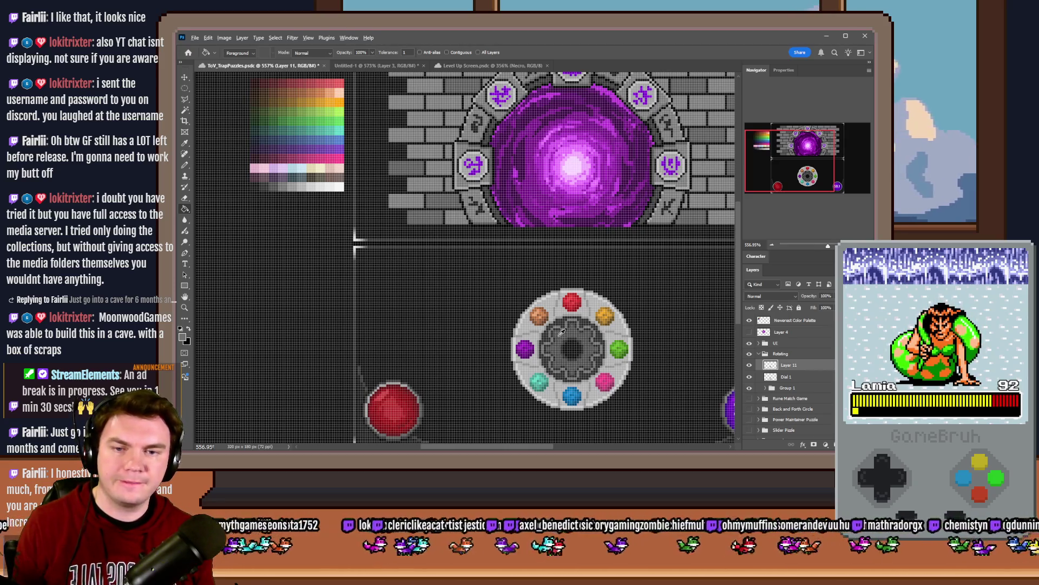
Step: Fill the dial's inner ring lighter grey and darken the ring around the gear
scroll(562, 333, "up", 2)
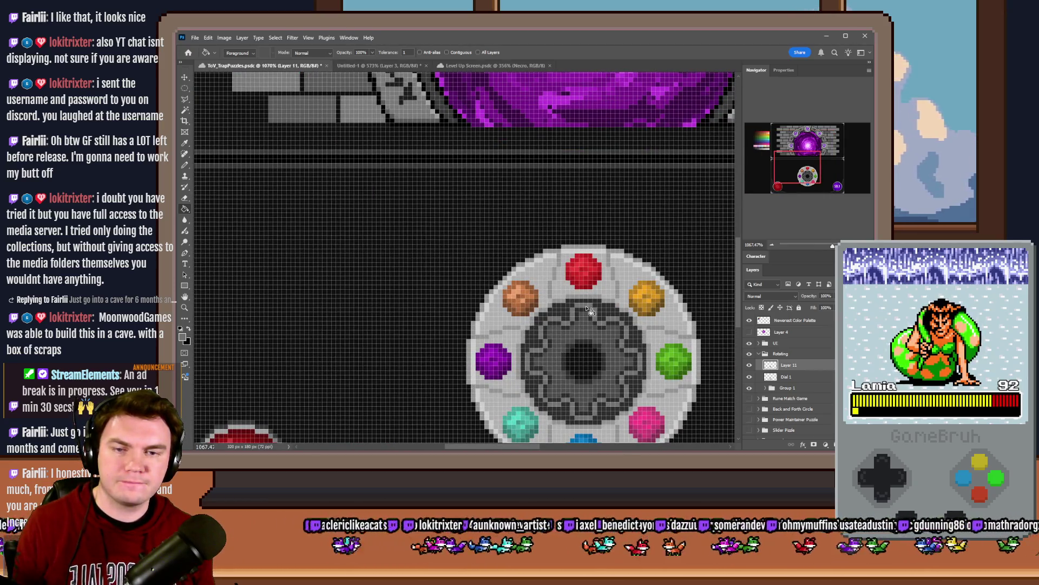
scroll(590, 313, "up", 2)
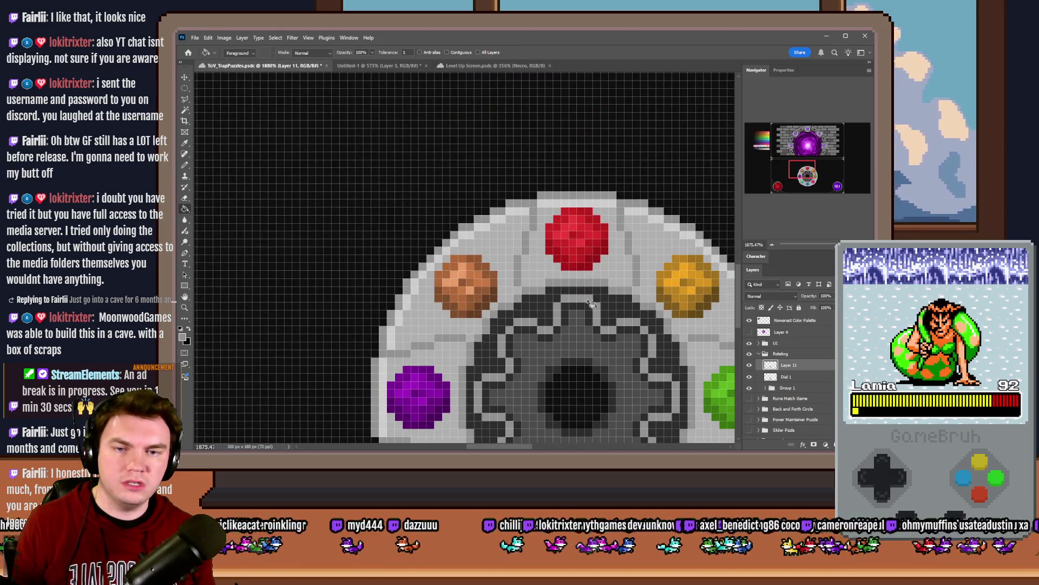
scroll(615, 315, "down", 2)
scroll(615, 316, "down", 2)
scroll(423, 211, "up", 2)
left_click(255, 138, "alt")
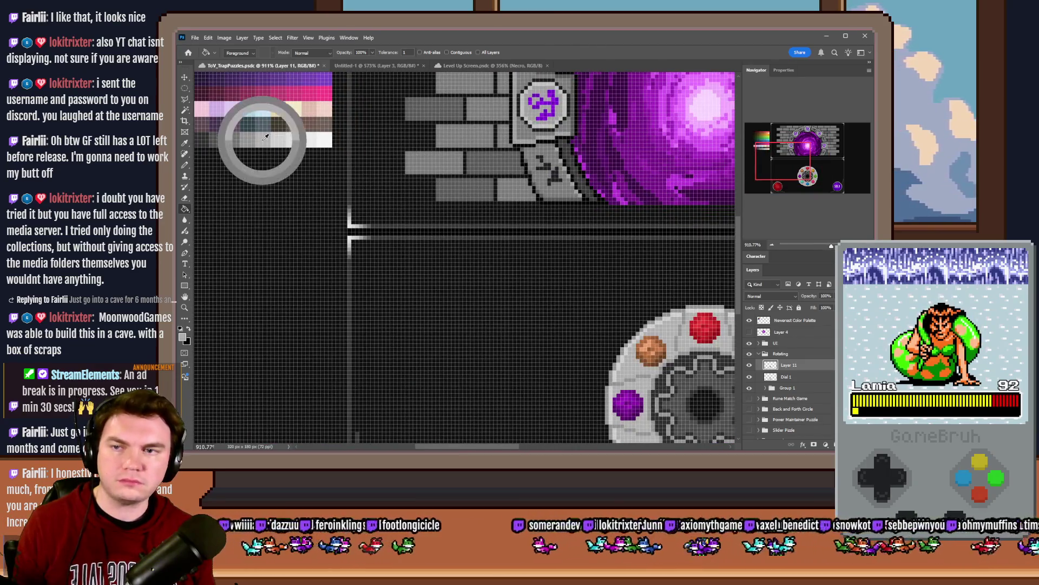
scroll(406, 317, "down", 2)
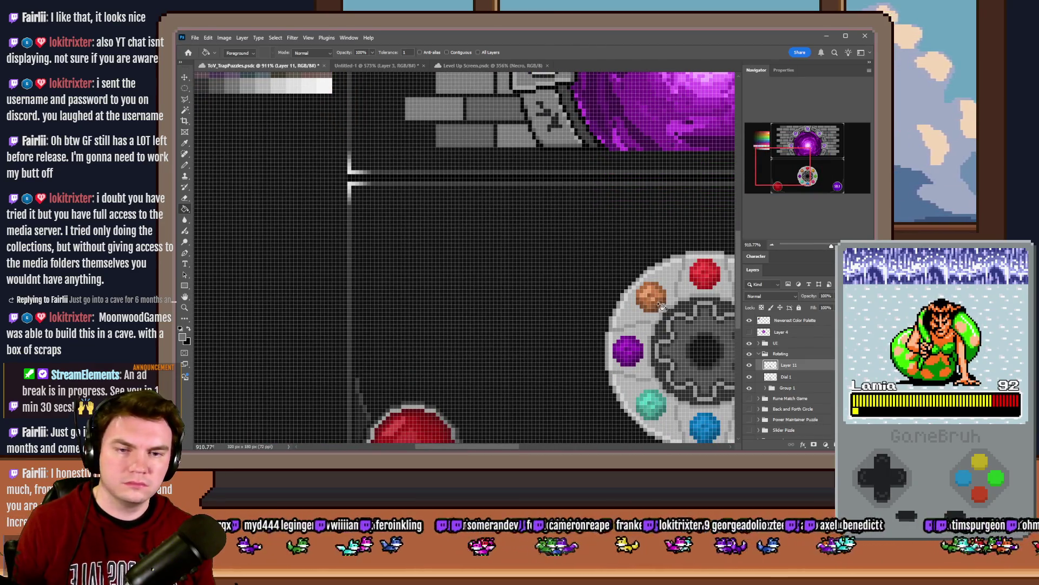
left_click(681, 325)
left_click(249, 81, "alt")
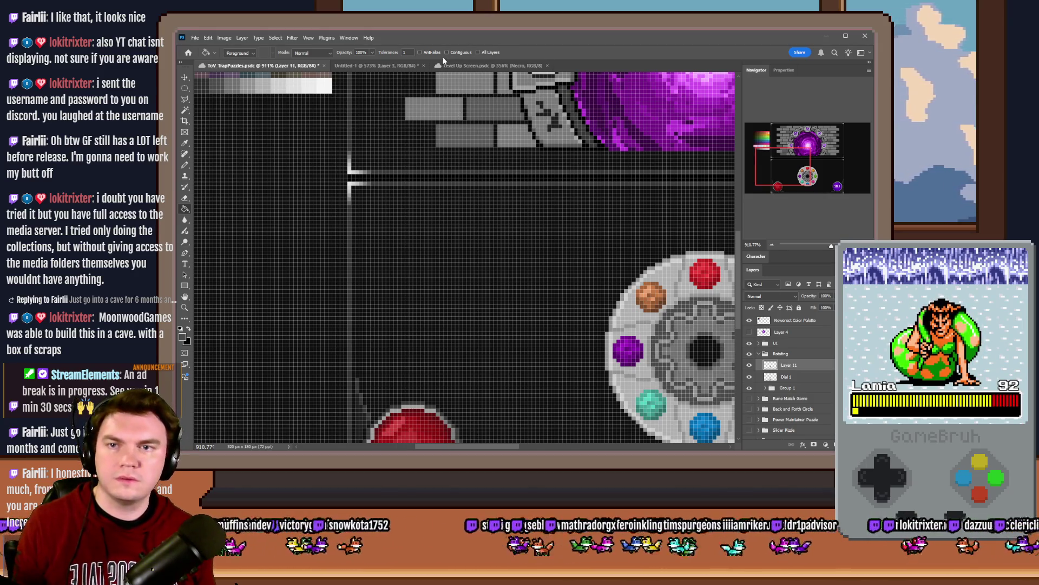
scroll(346, 168, "up", 1)
scroll(347, 167, "left", 1)
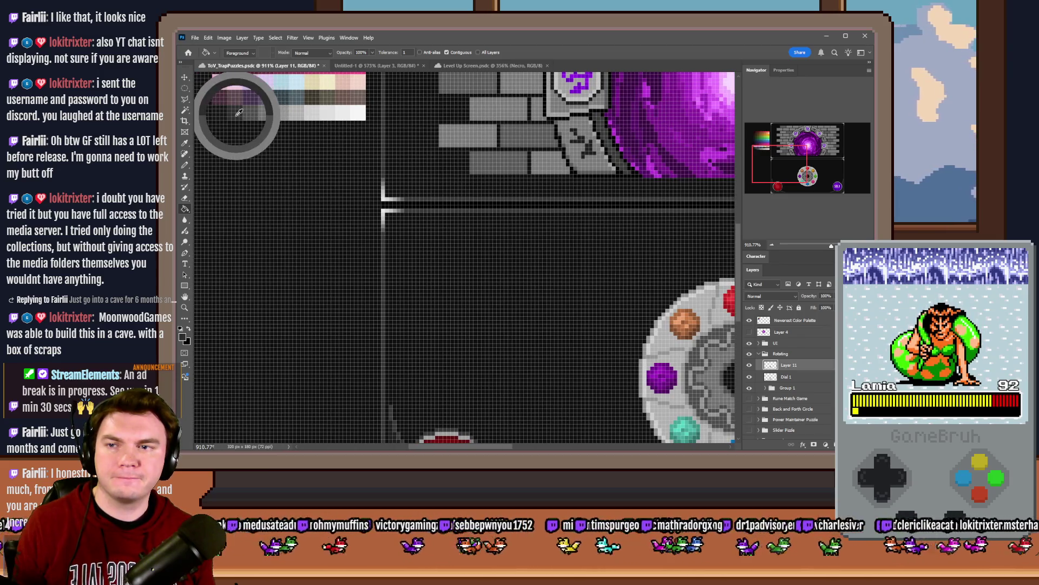
scroll(255, 113, "right", 5, "ctrl")
scroll(547, 330, "up", 1, "alt")
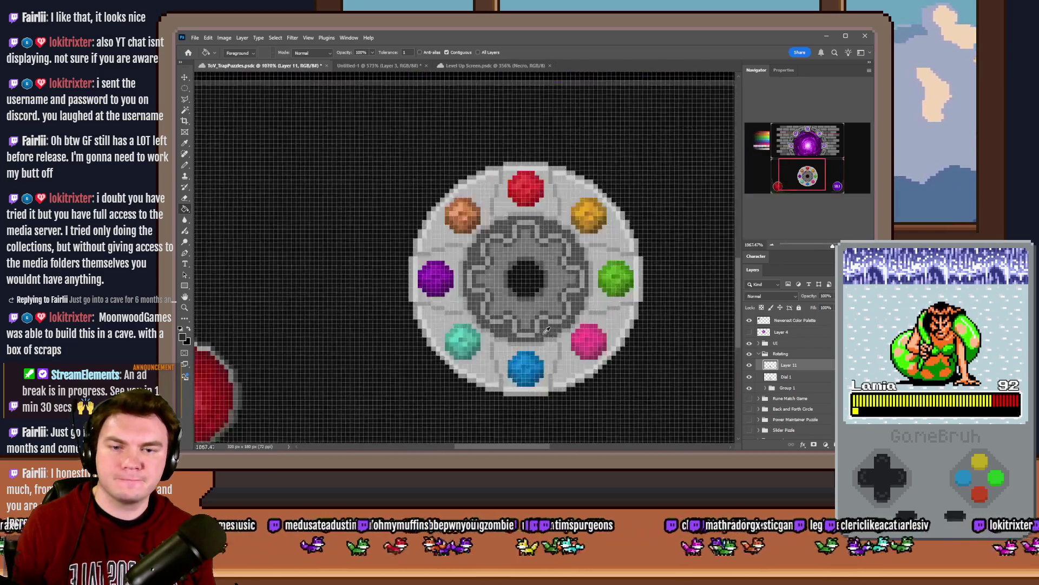
left_click(505, 230)
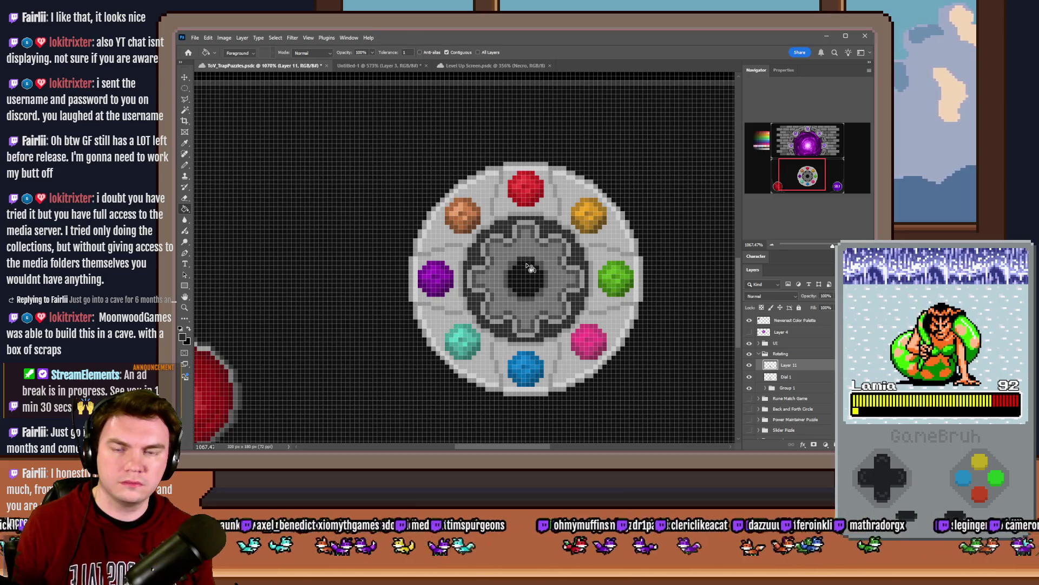
Step: Turn the gear's dark grey pixels black and darken part of the gear
scroll(527, 279, "up", 3, "alt")
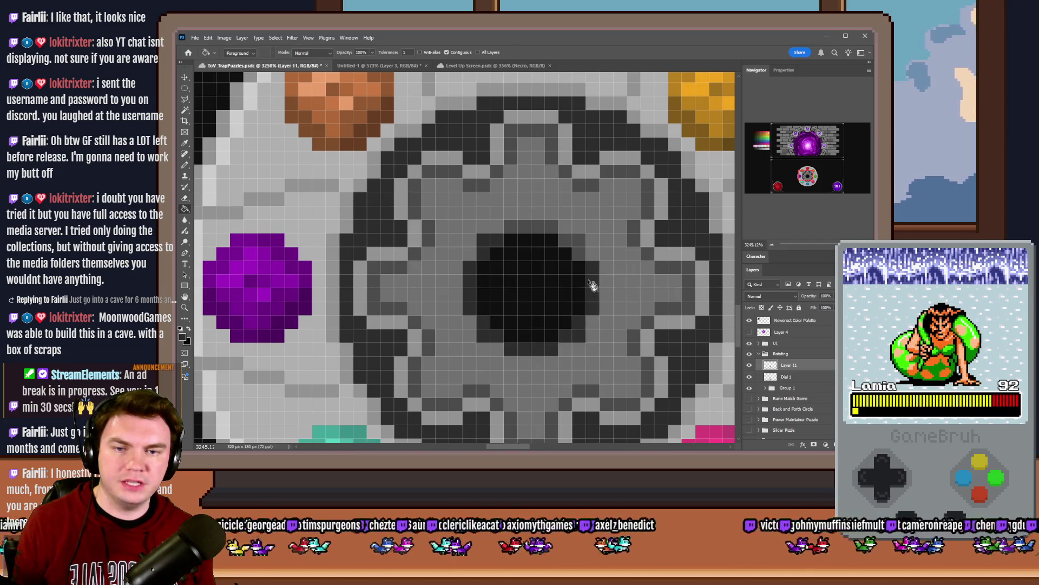
scroll(538, 294, "down", 6, "alt")
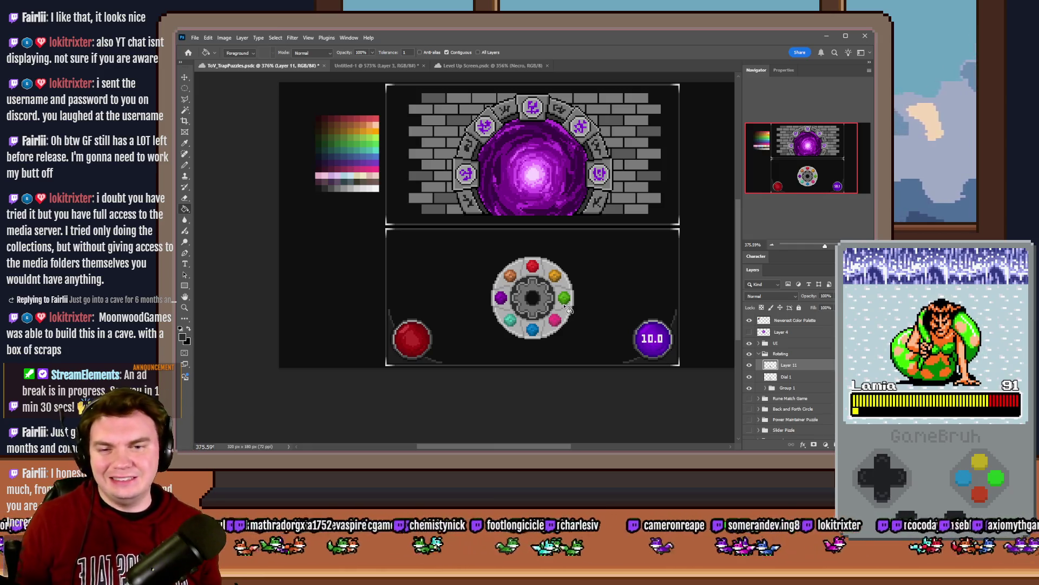
scroll(492, 277, "up", 2)
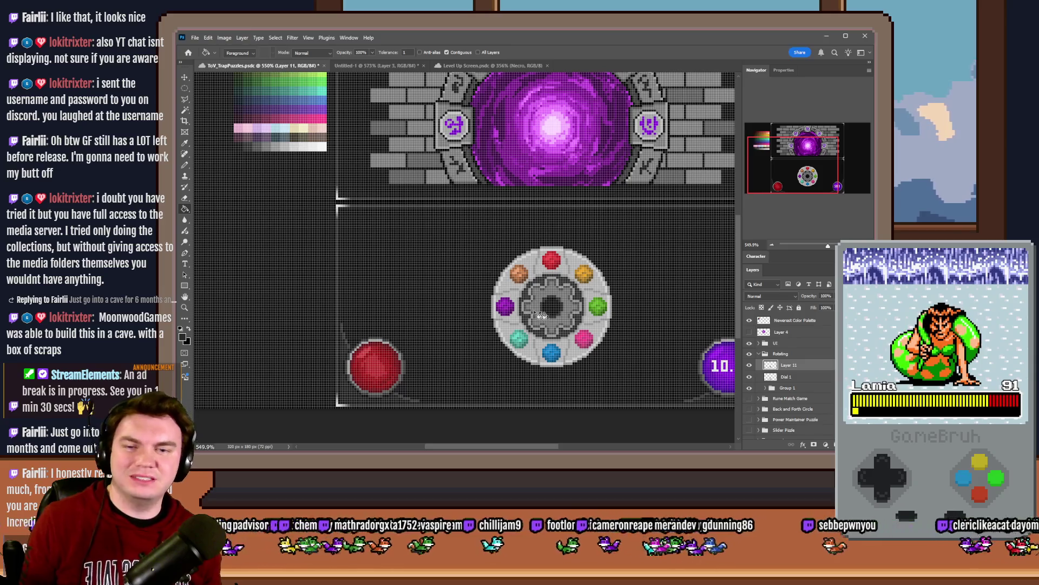
scroll(514, 271, "up", 1)
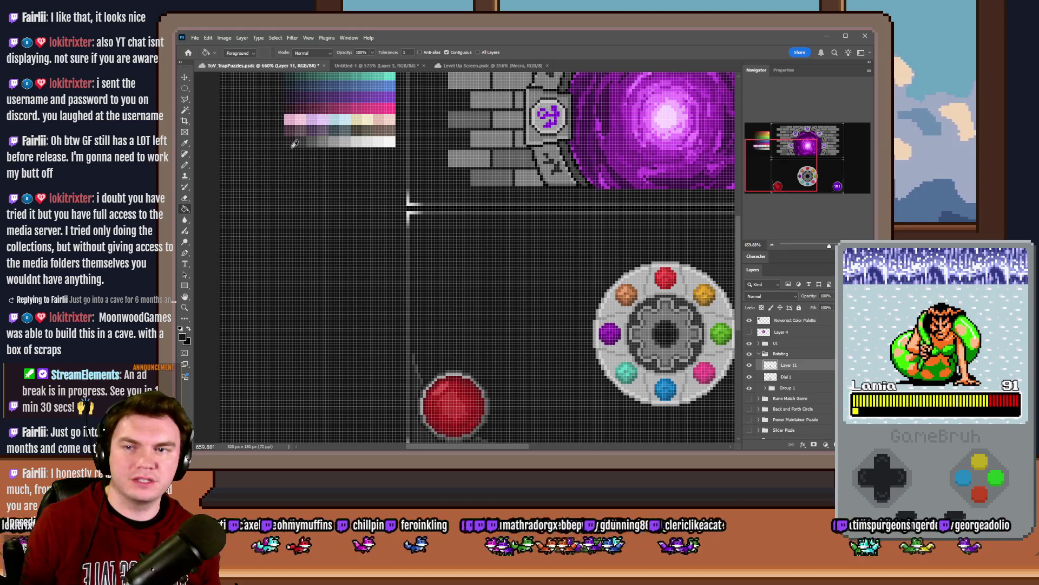
scroll(487, 260, "down", 1)
scroll(508, 261, "up", 5)
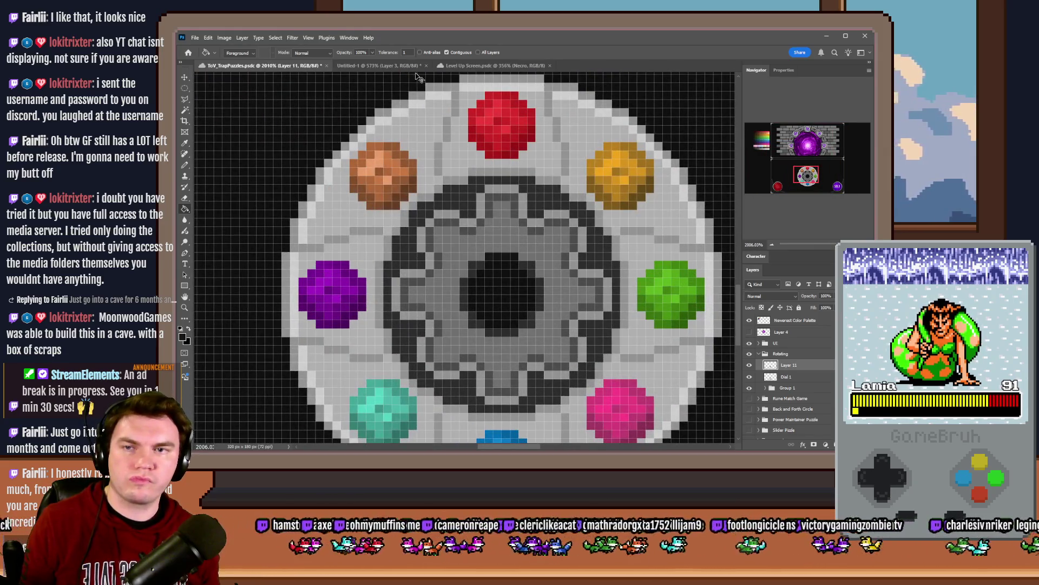
left_click(511, 263)
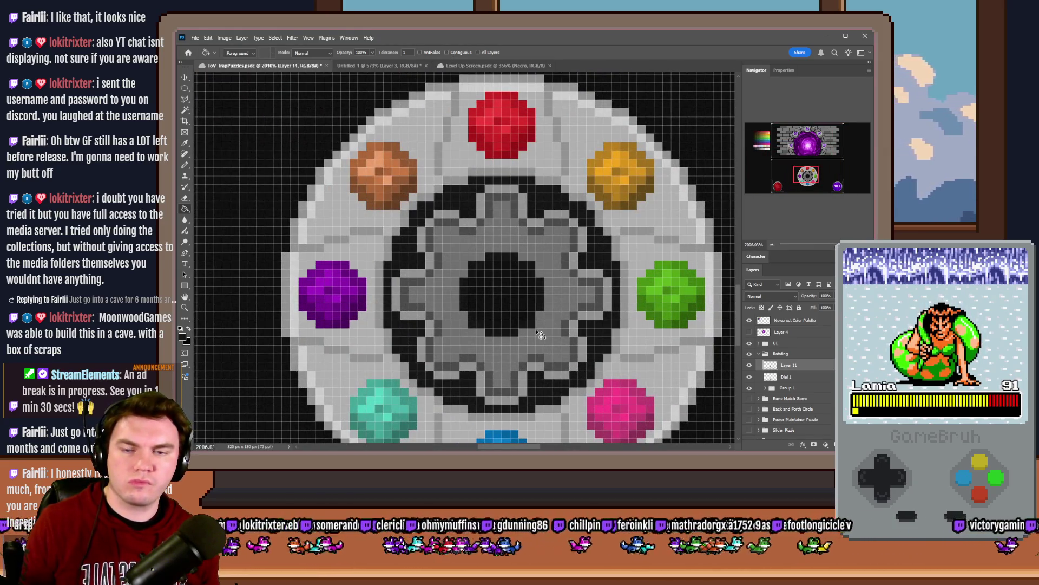
scroll(505, 301, "up", 3)
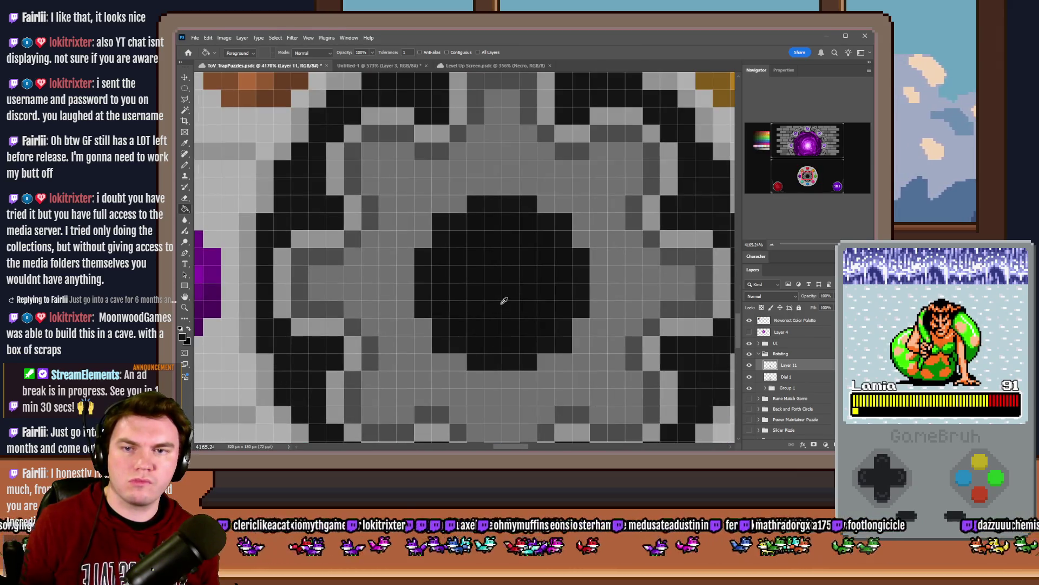
scroll(504, 301, "down", 3)
scroll(504, 301, "down", 3)
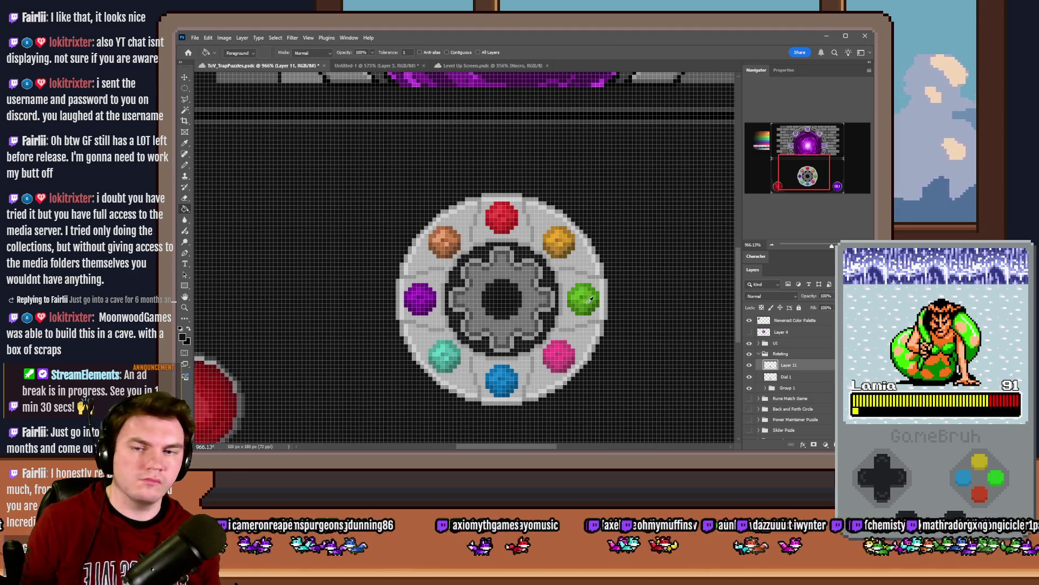
scroll(589, 300, "down", 3)
scroll(590, 295, "up", 4)
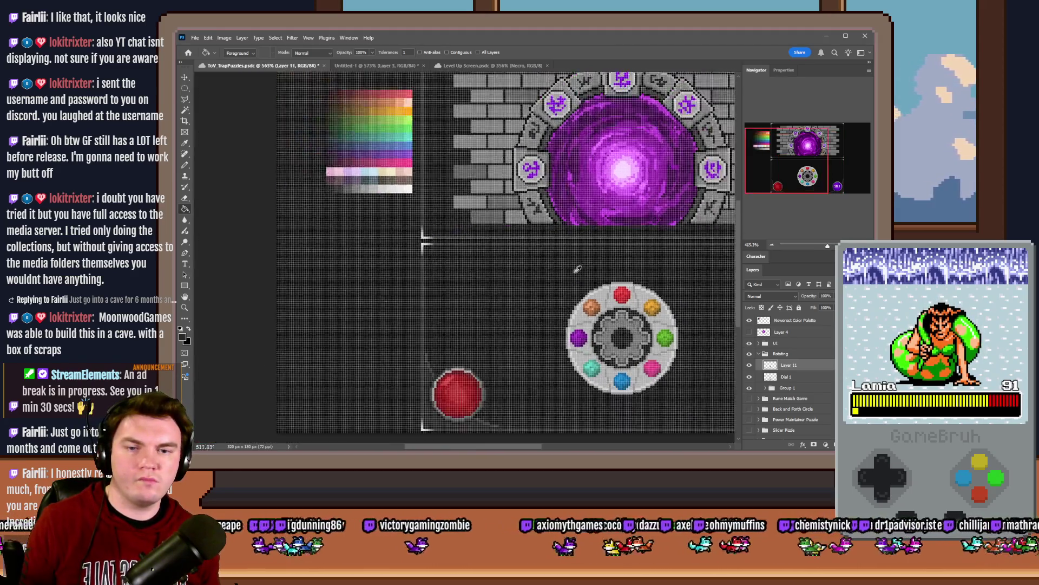
left_click(597, 291)
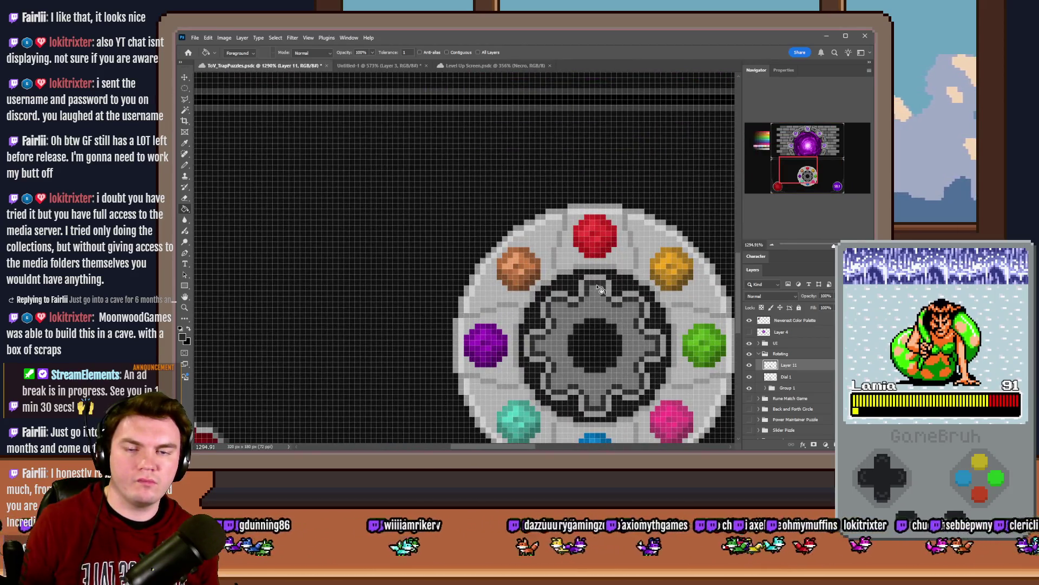
Step: Darken two more parts of the gear ring with a darker palette grey
scroll(647, 287, "down", 2)
left_click(283, 132, "alt")
left_click(623, 298)
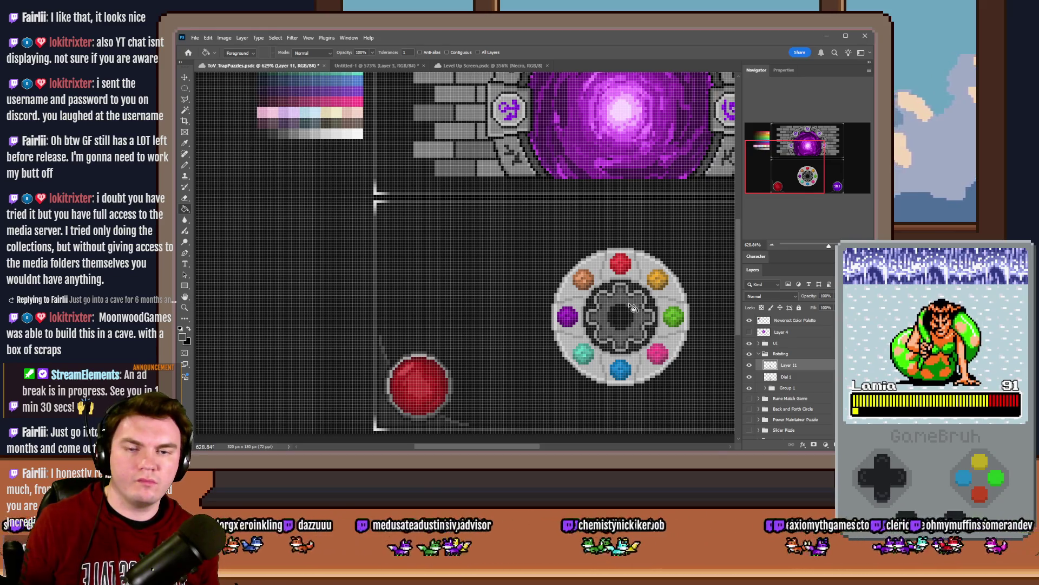
scroll(625, 303, "up", 3)
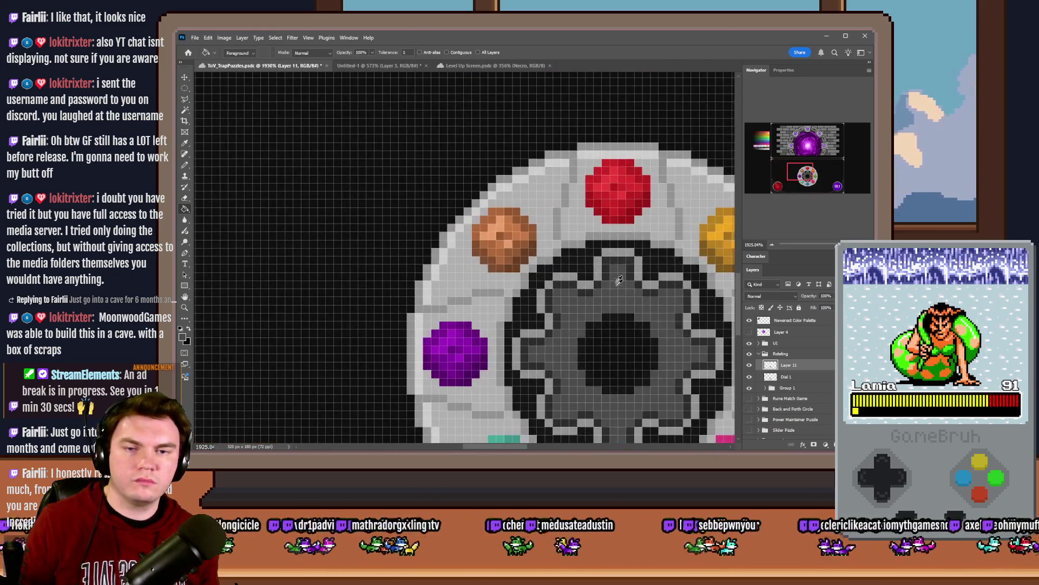
left_click(654, 307)
scroll(655, 307, "down", 3)
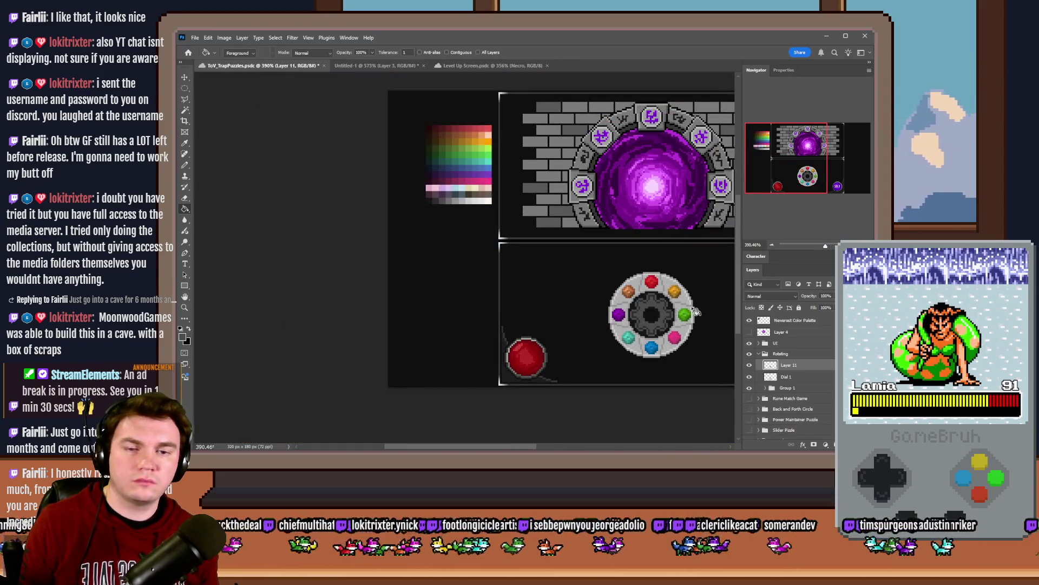
scroll(655, 301, "up", 3)
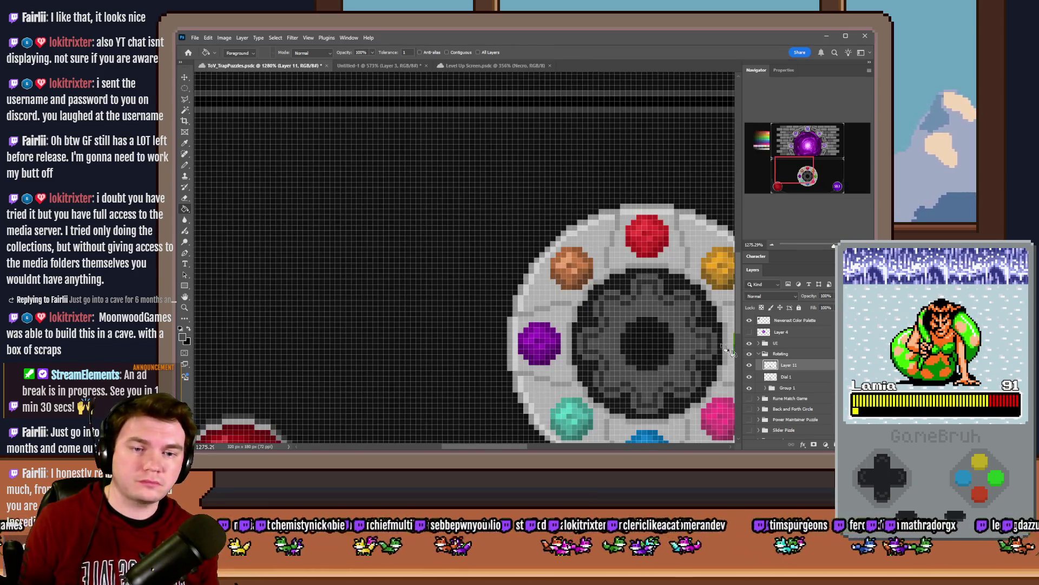
Step: On Dial 1, fill part of the dial with a colour sampled from the palette
left_click(655, 271, "ctrl")
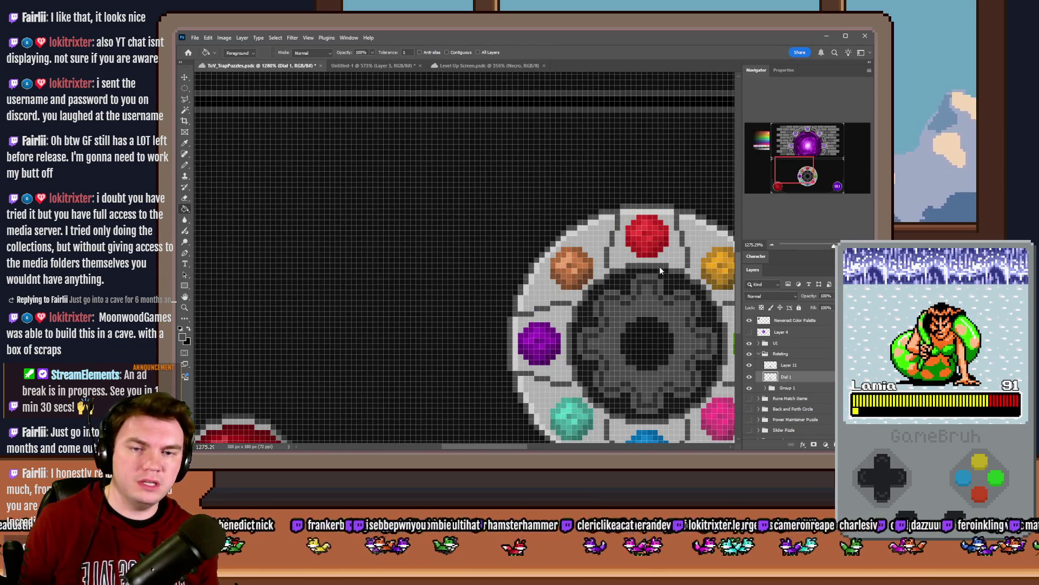
scroll(663, 273, "down", 2)
left_click(327, 142, "alt")
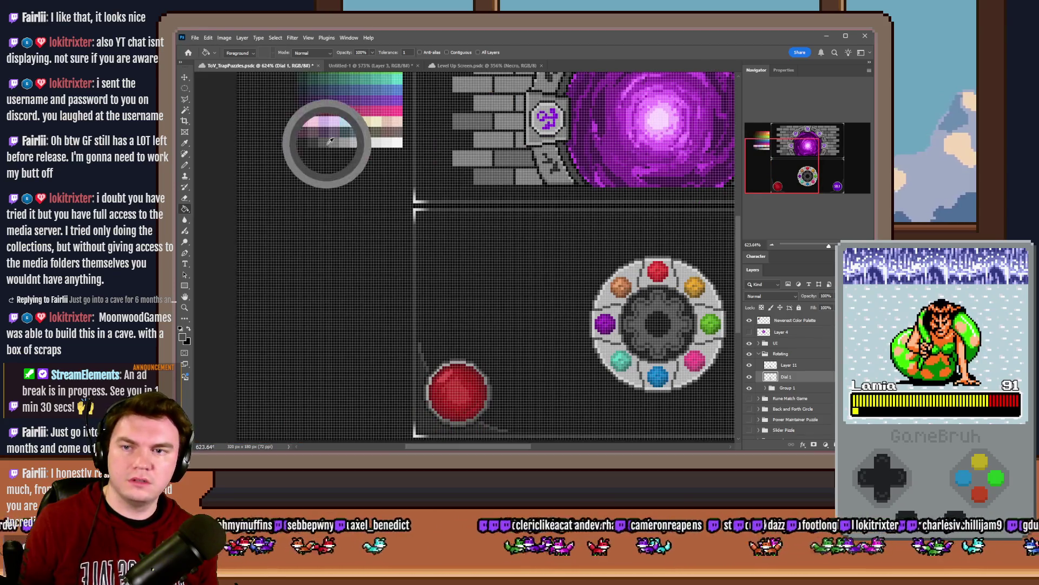
scroll(622, 263, "up", 2)
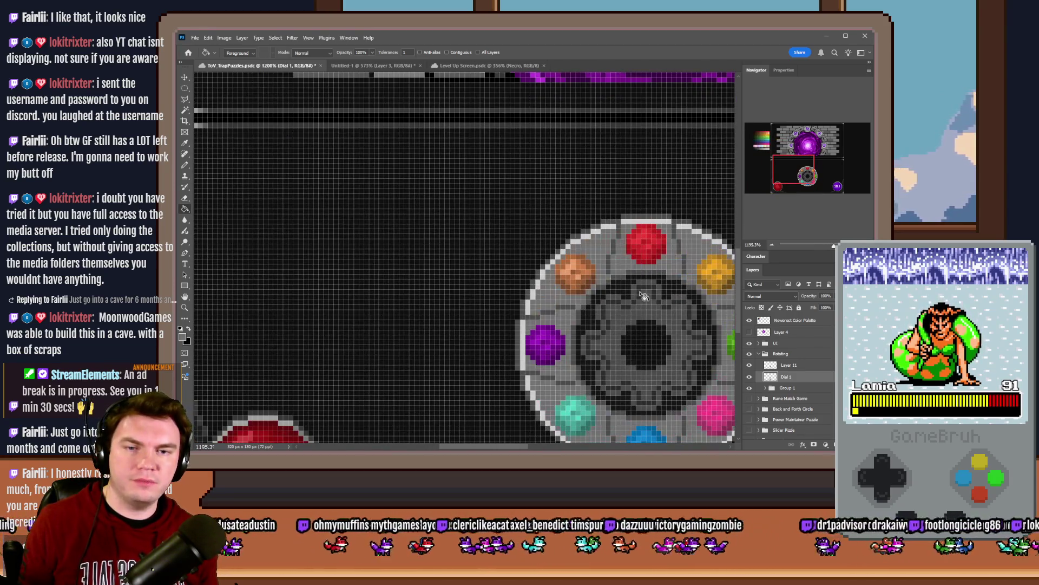
scroll(643, 298, "down", 2)
left_click(319, 140, "alt")
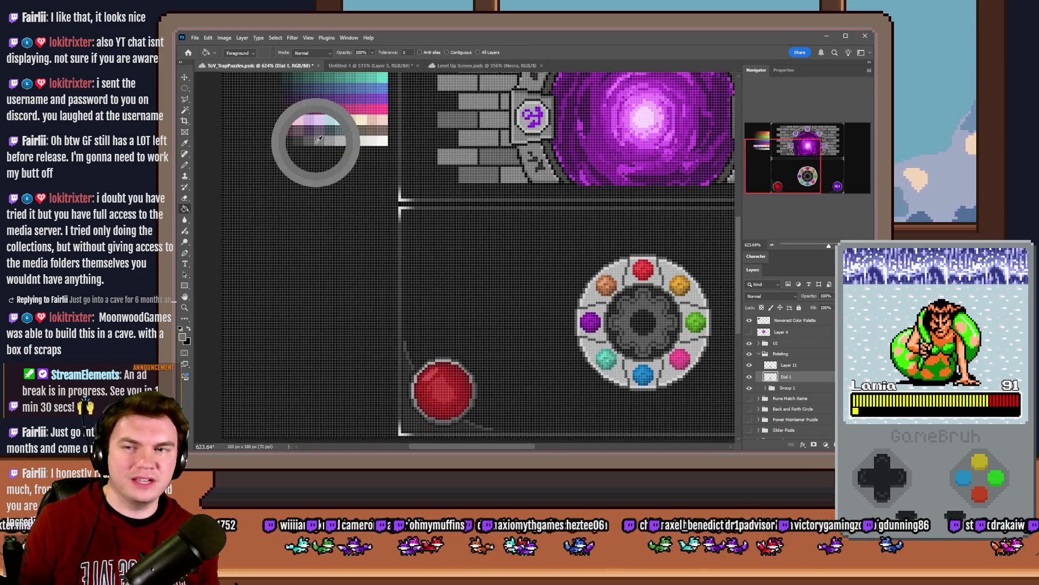
left_click(646, 271)
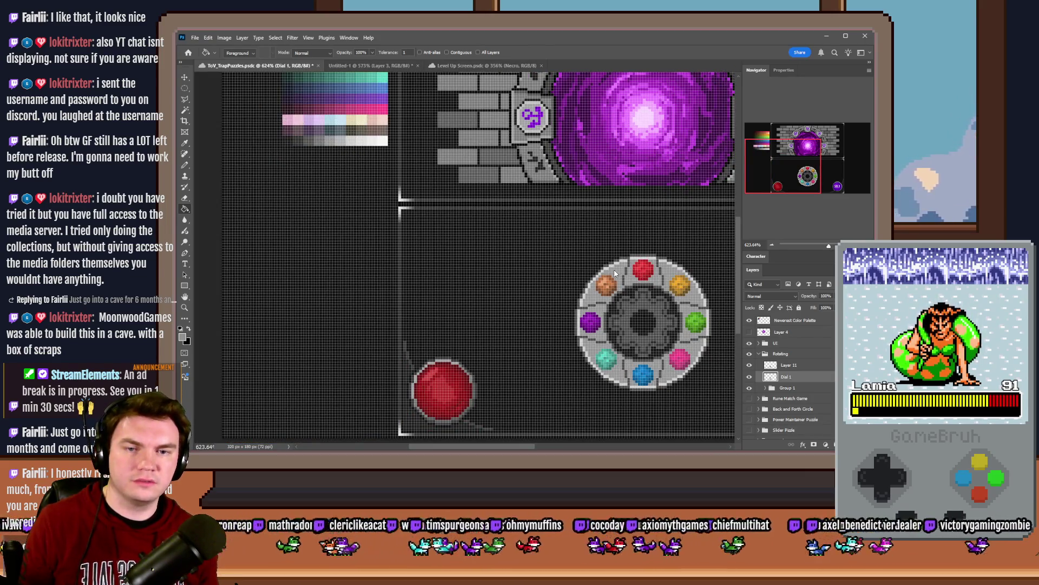
Step: Darken part of the dial's ring with another palette colour and select Layer 11
left_click(326, 139, "alt")
left_click_drag(327, 139, 338, 138)
left_click(623, 263)
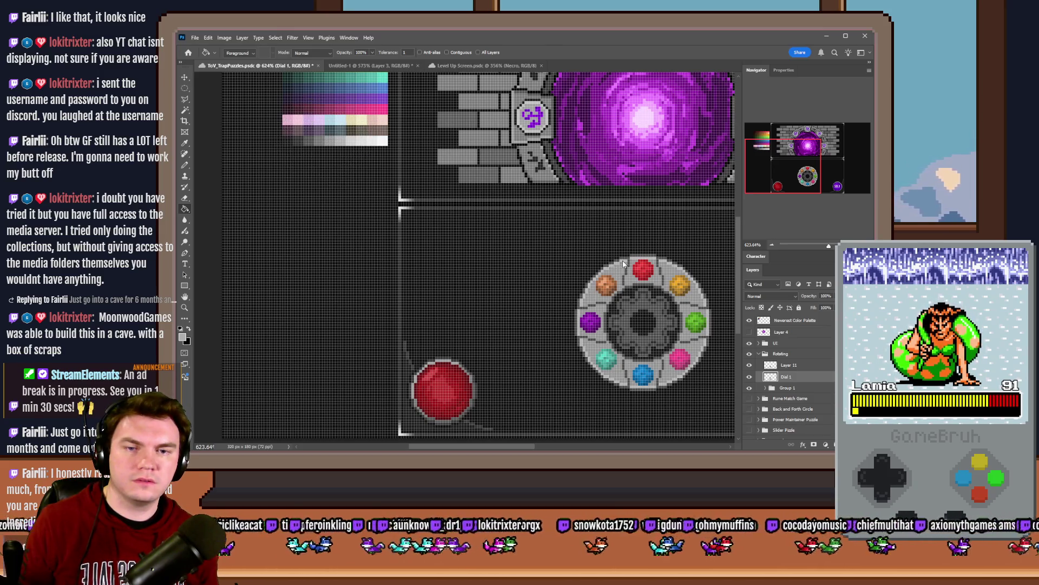
scroll(623, 266, "down", 2)
scroll(565, 251, "up", 3)
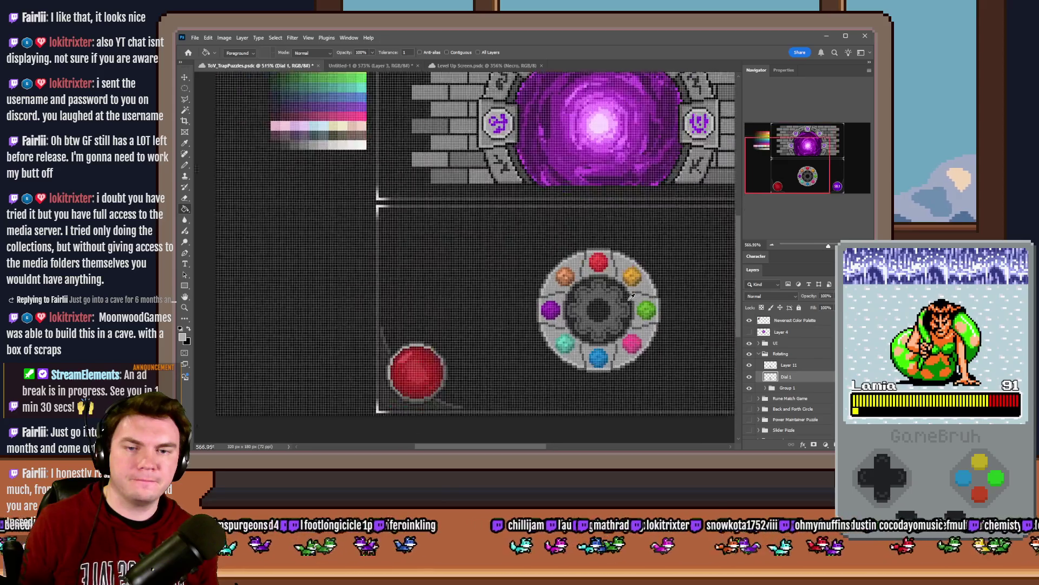
left_click_drag(230, 112, 238, 110)
scroll(532, 234, "up", 3)
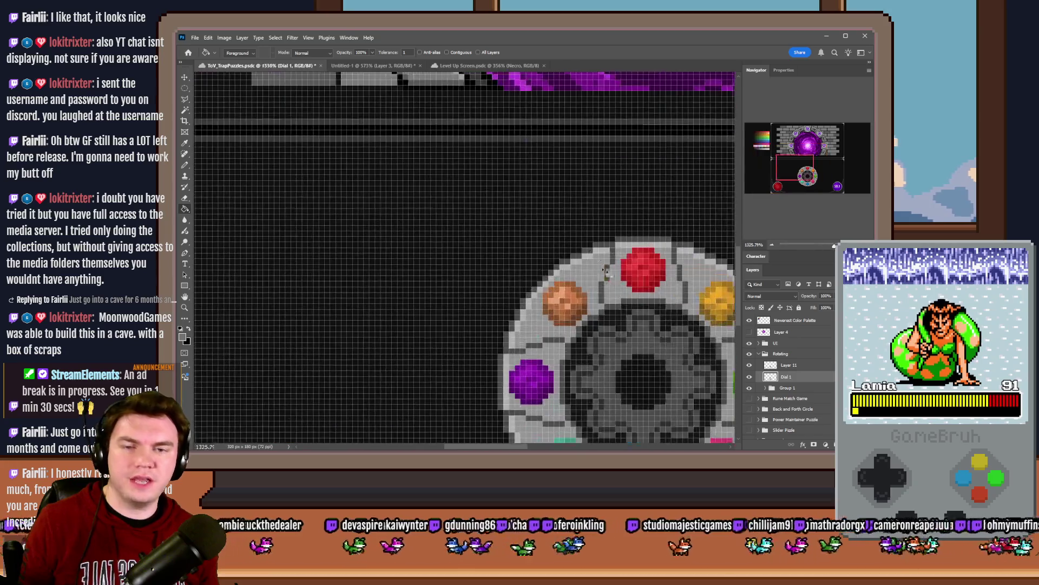
scroll(617, 255, "down", 3)
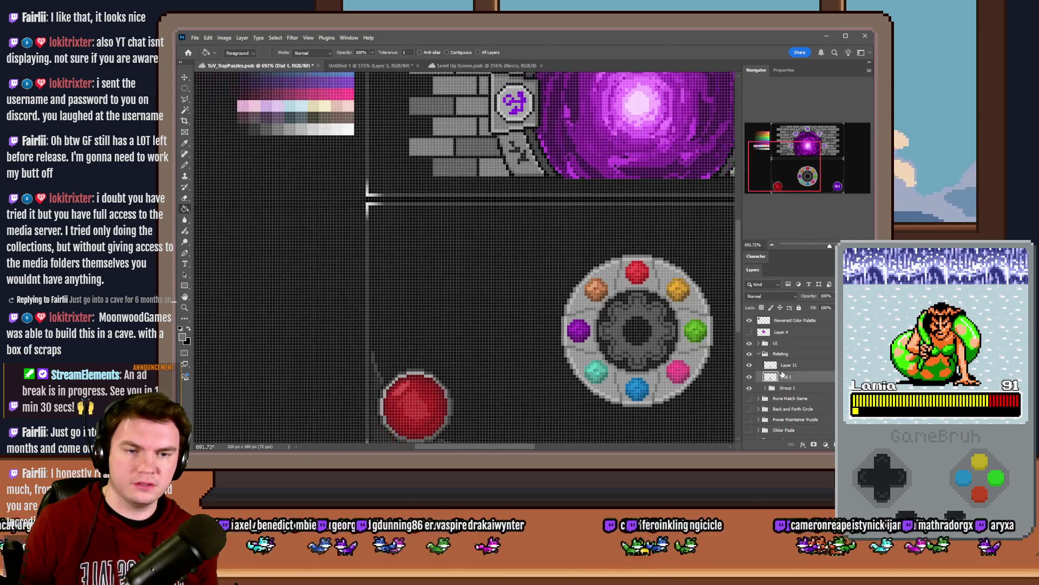
left_click(789, 366)
scroll(655, 301, "up", 2)
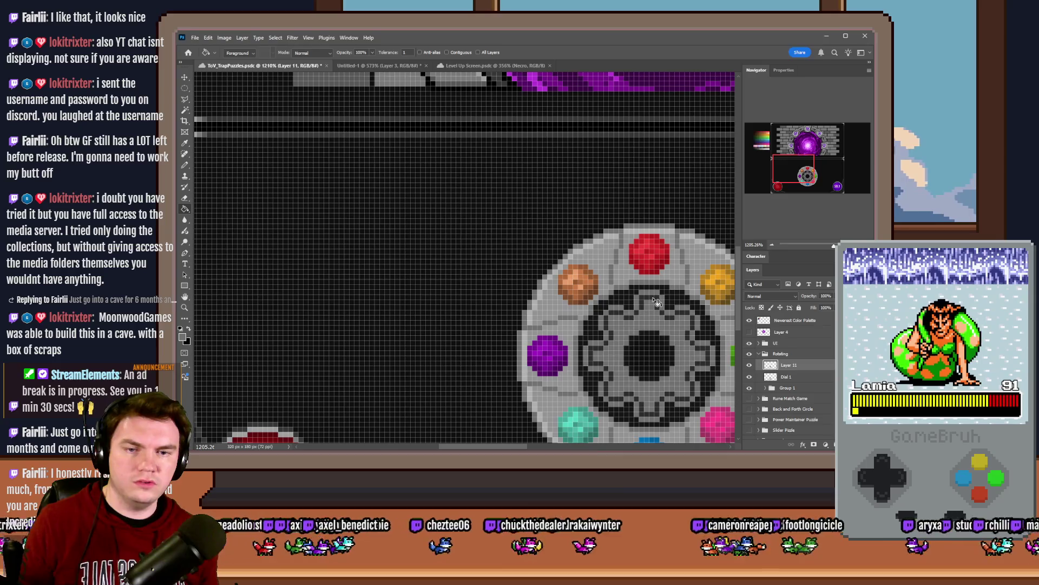
Step: Try dark grey and lighter fills on the gear with Contiguous toggled, undoing the trials
left_click(658, 301)
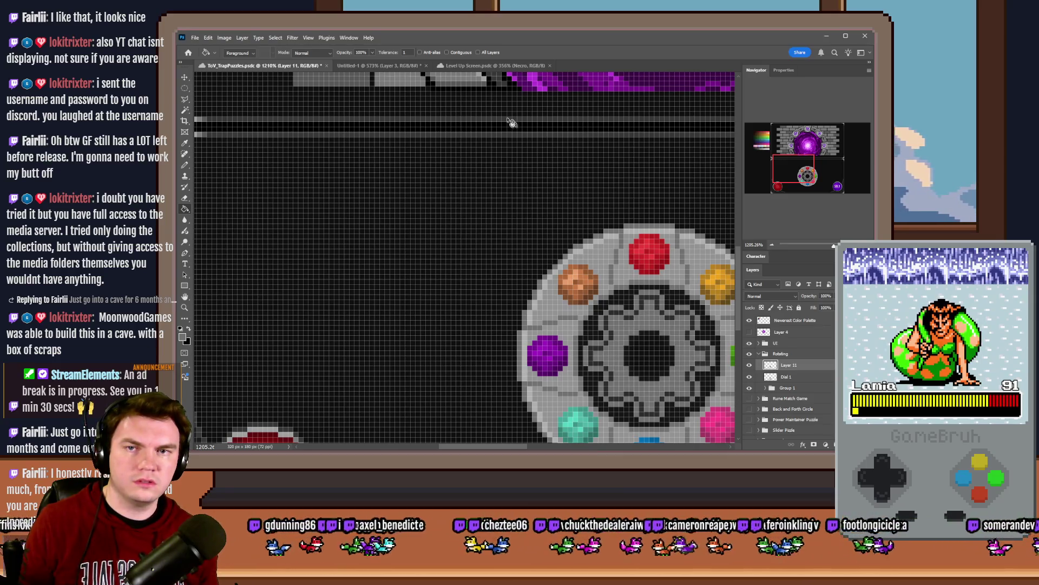
left_click(459, 55)
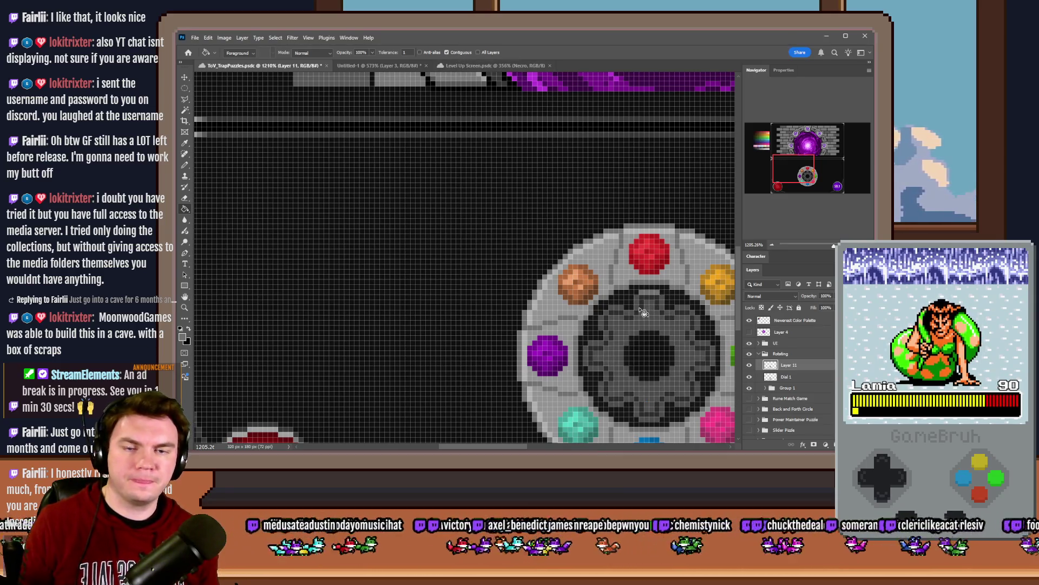
scroll(637, 313, "up", 2)
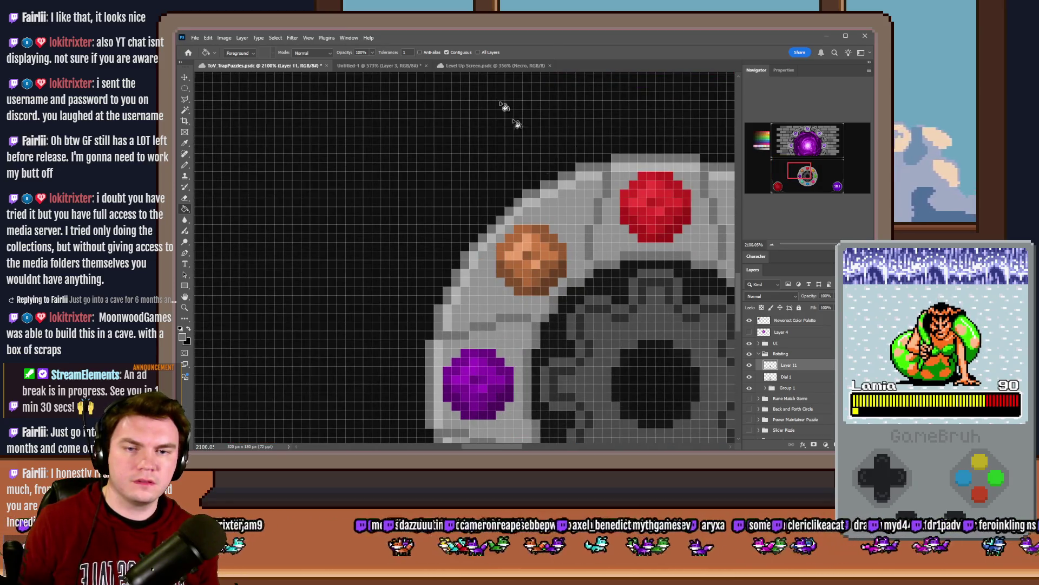
left_click(189, 329)
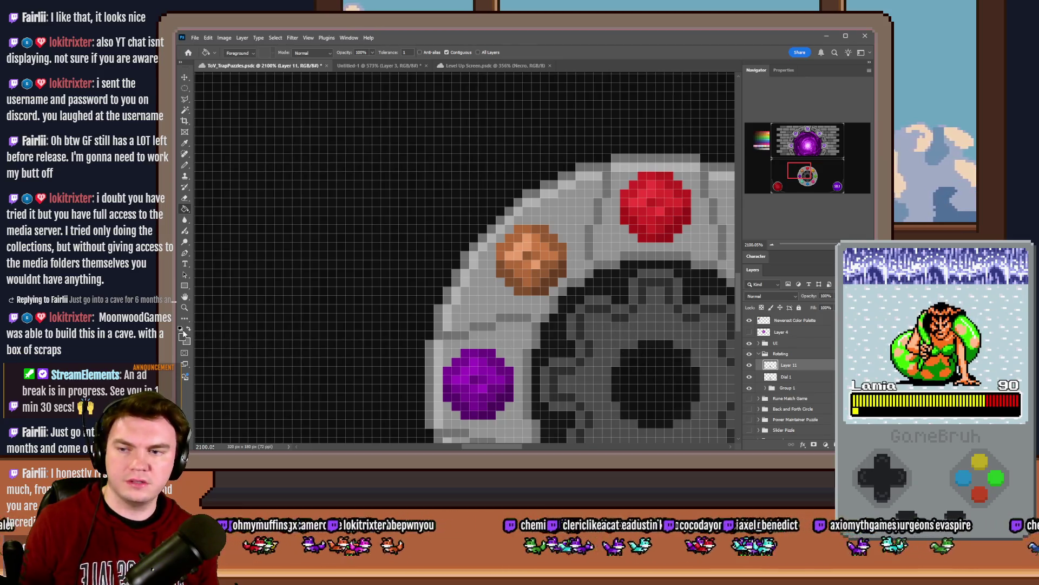
left_click(649, 332)
left_click(447, 52)
key("ctrl+z")
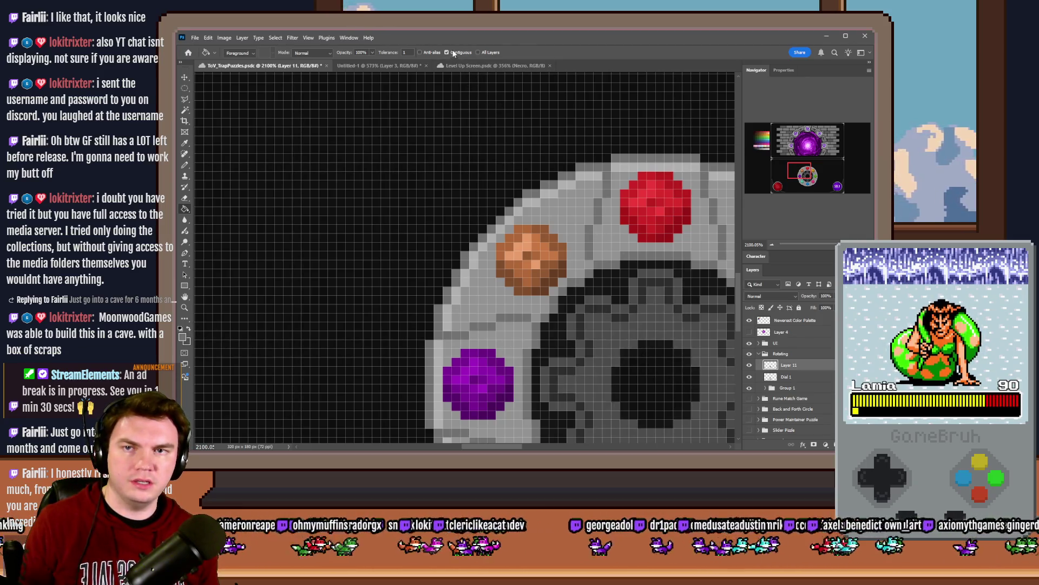
left_click(669, 313)
left_click(447, 52)
key("ctrl+z")
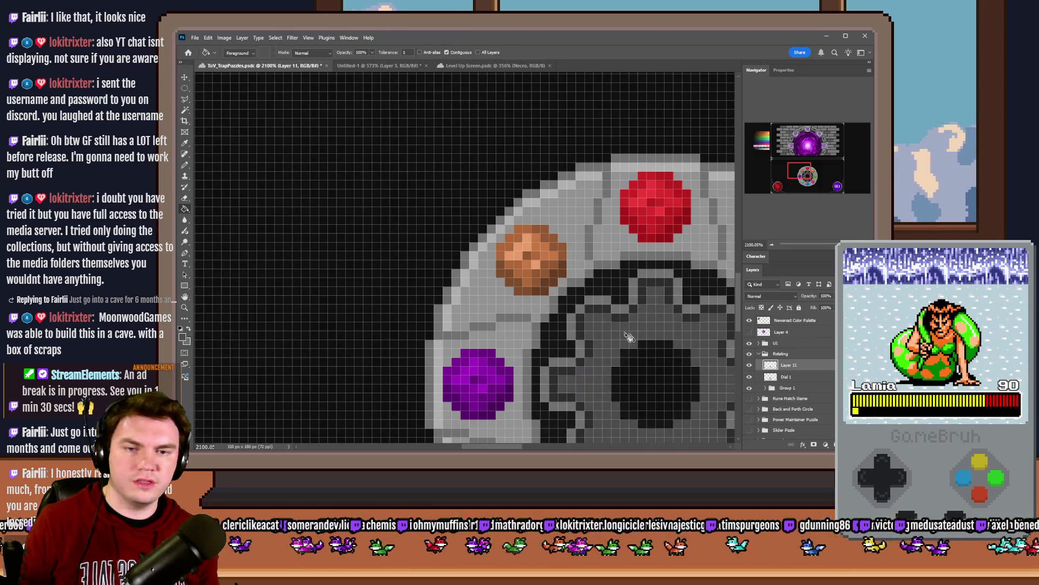
scroll(628, 335, "down", 10)
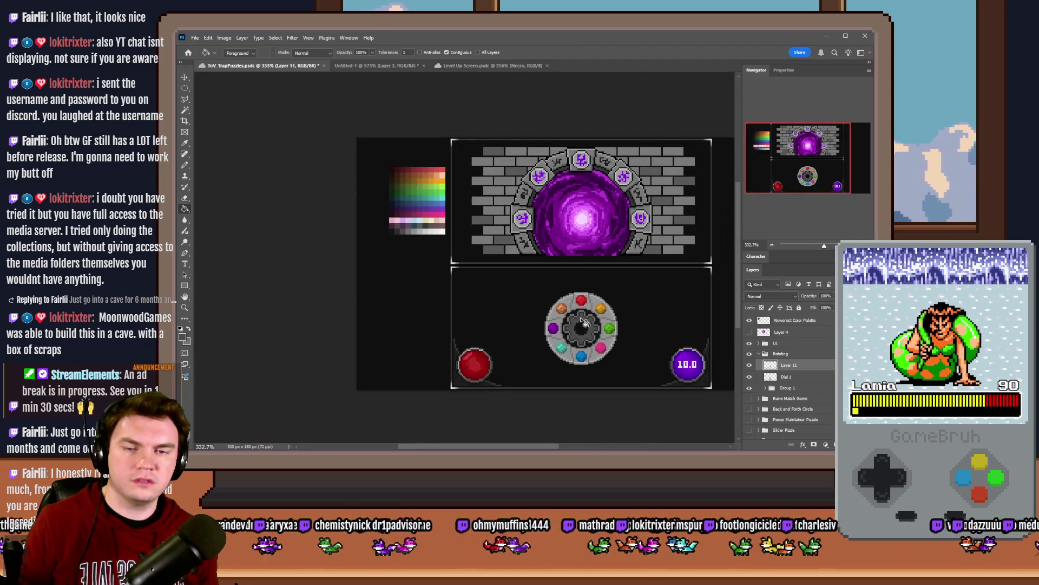
scroll(583, 321, "up", 10)
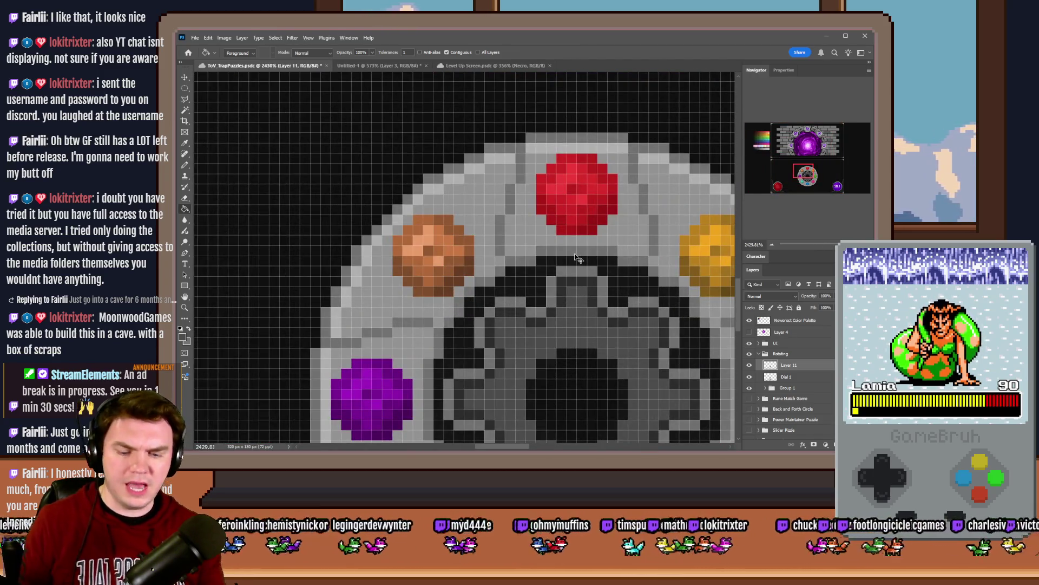
key("ctrl+0")
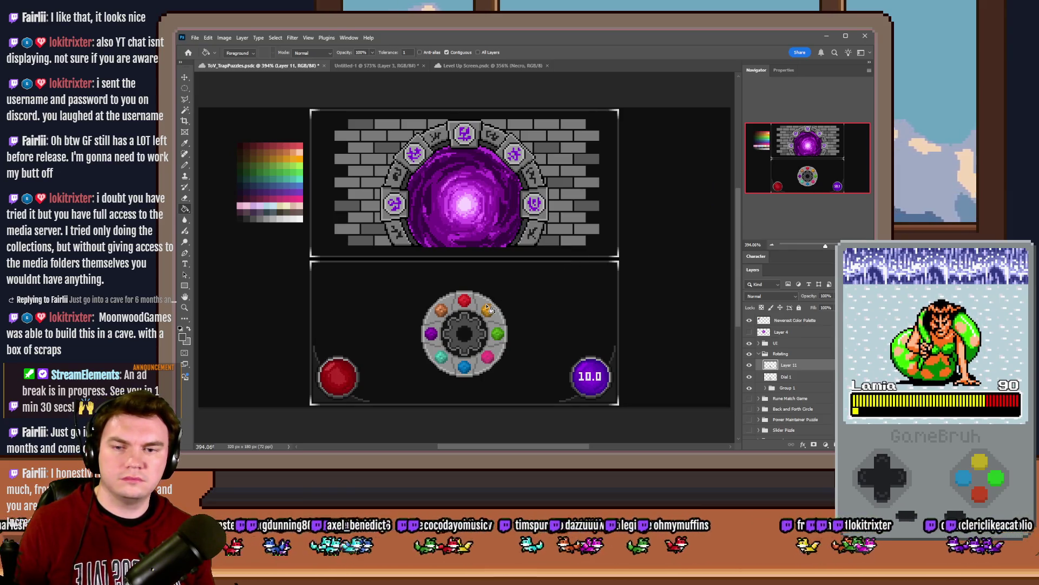
Step: With Contiguous off, lighten the dark grey areas inside the gear to mid-grey
left_click(185, 165)
scroll(464, 325, "up", 7)
scroll(464, 326, "up", 2)
left_click(184, 208)
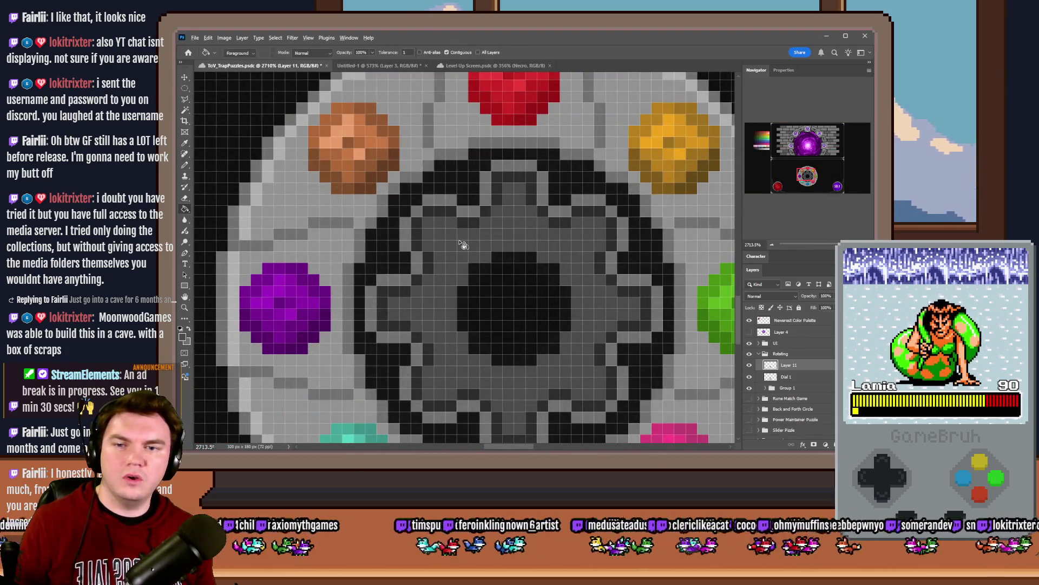
left_click(451, 53)
left_click(453, 219)
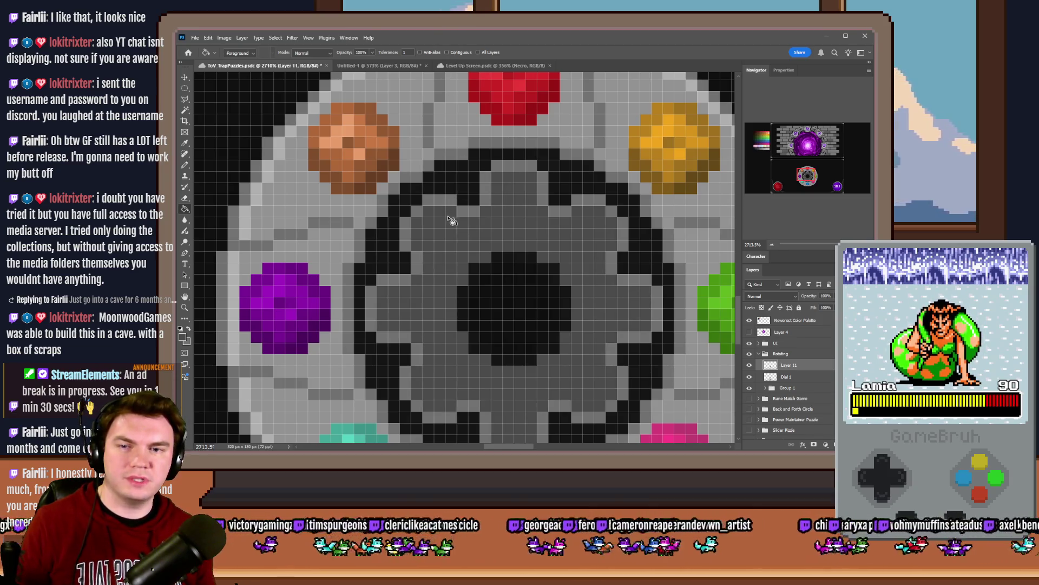
left_click(185, 165)
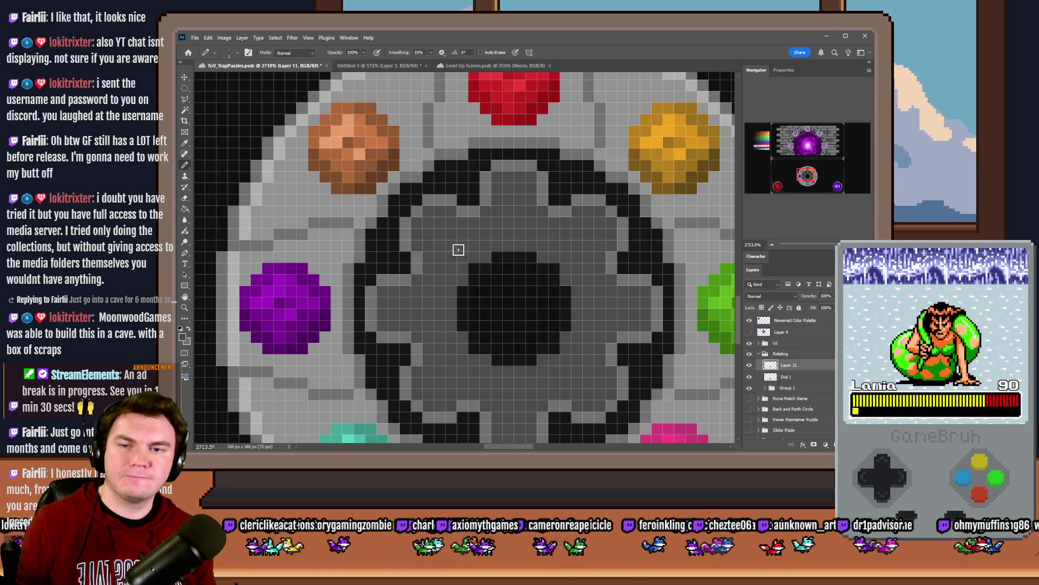
scroll(540, 263, "down", 5)
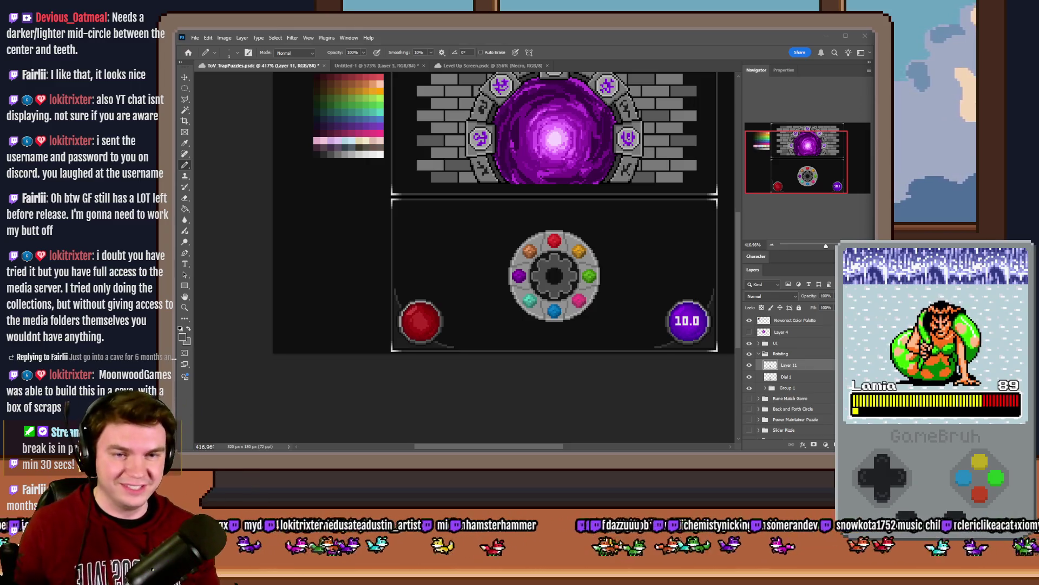
left_click(683, 44)
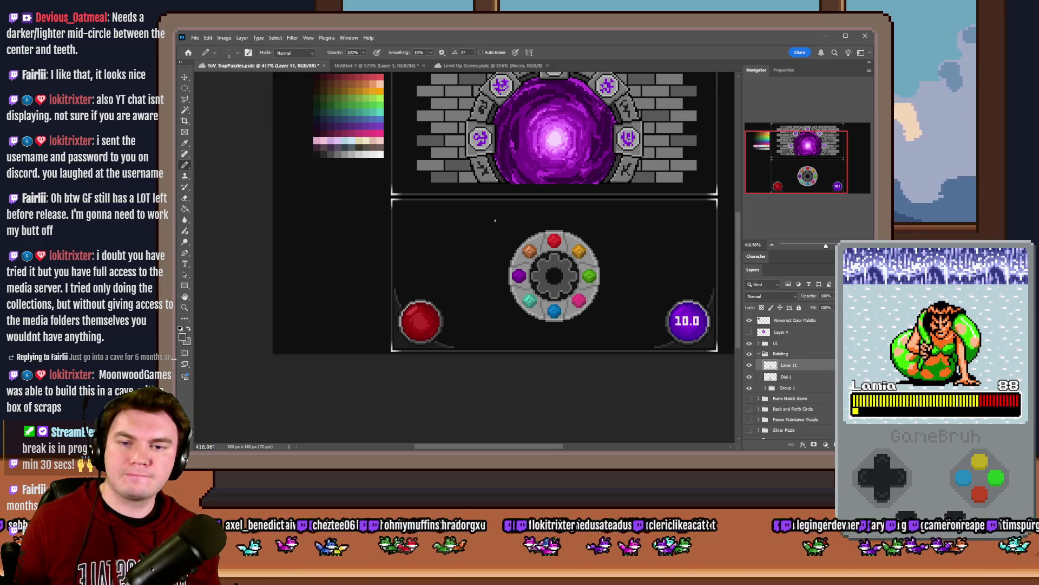
scroll(491, 240, "up", 4)
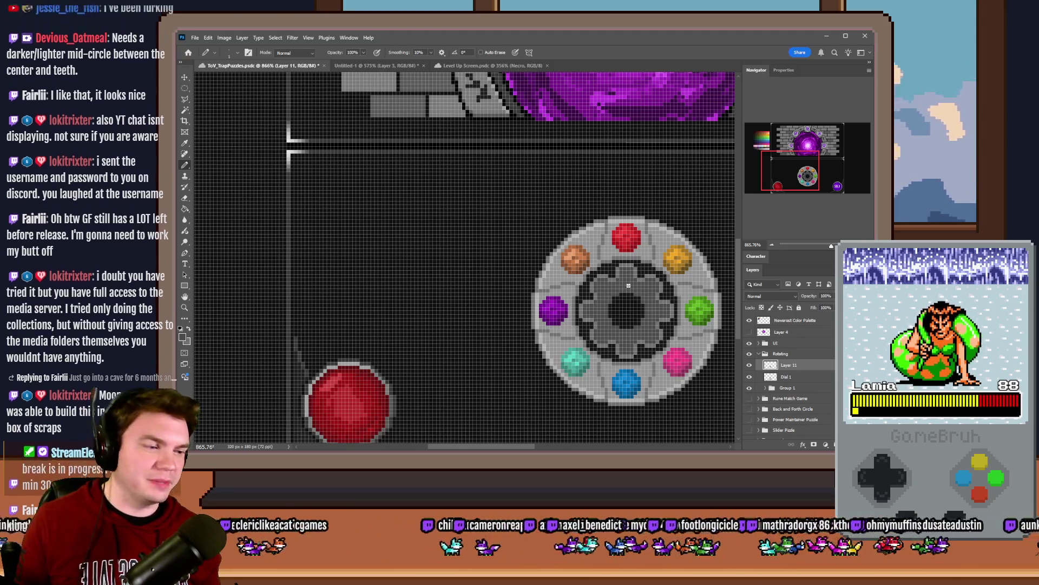
scroll(628, 283, "down", 2)
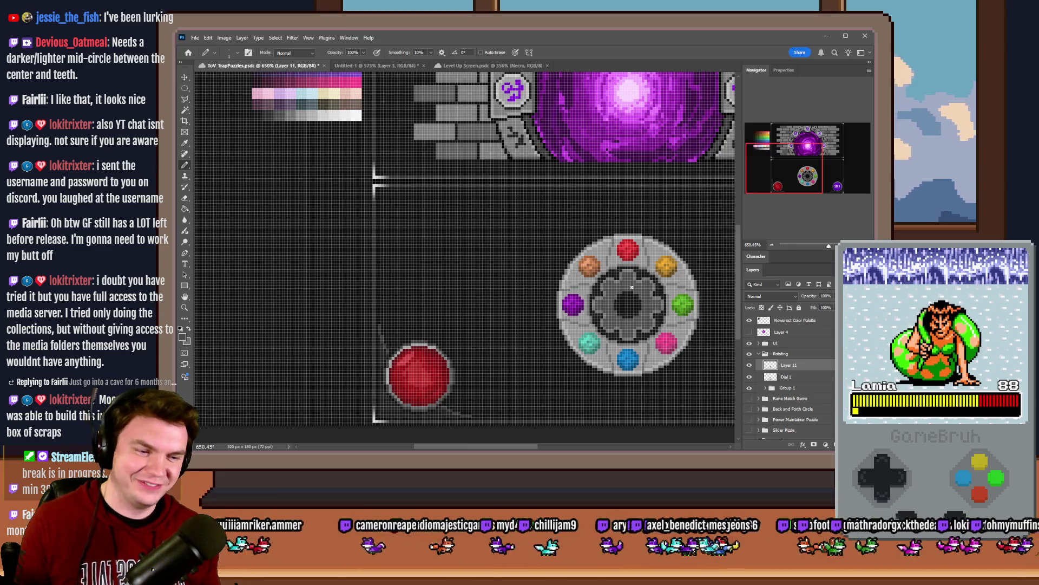
scroll(631, 300, "down", 1)
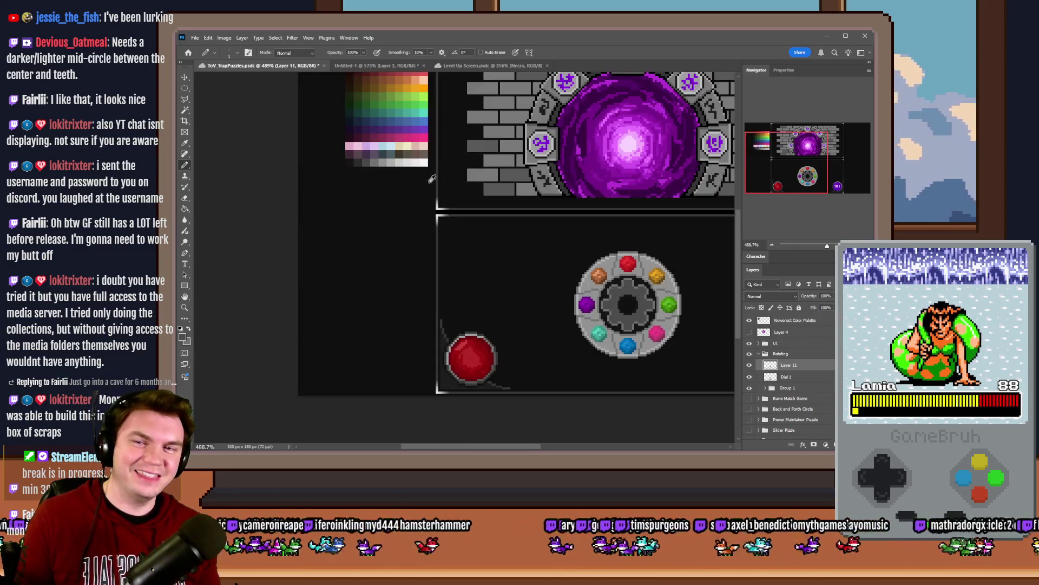
scroll(403, 183, "up", 4)
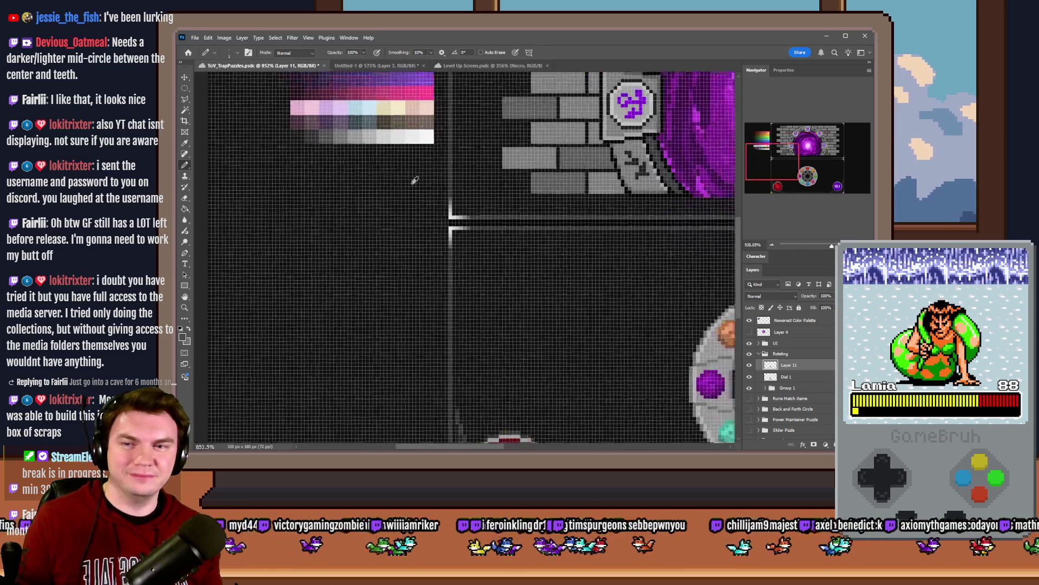
left_click(804, 177)
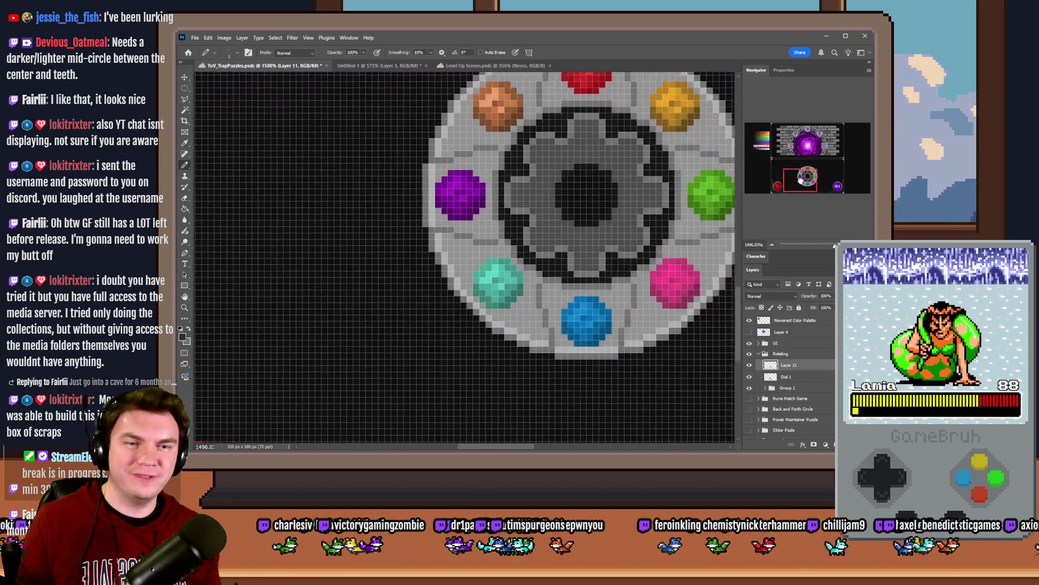
Step: Pencil darker grey pixels along the gem dial's upper-left and top rings
scroll(500, 173, "up", 2)
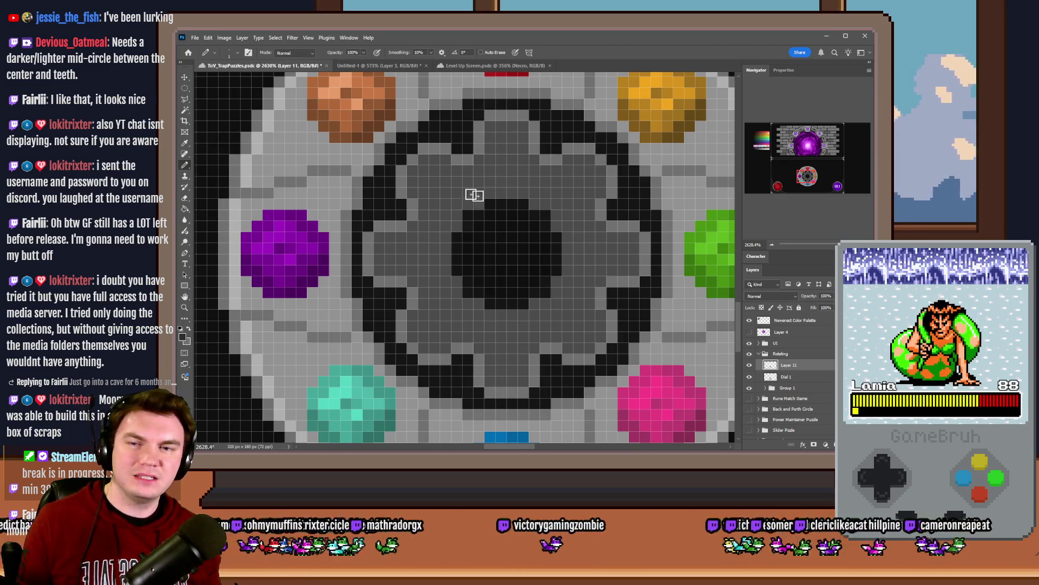
left_click_drag(424, 162, 413, 193)
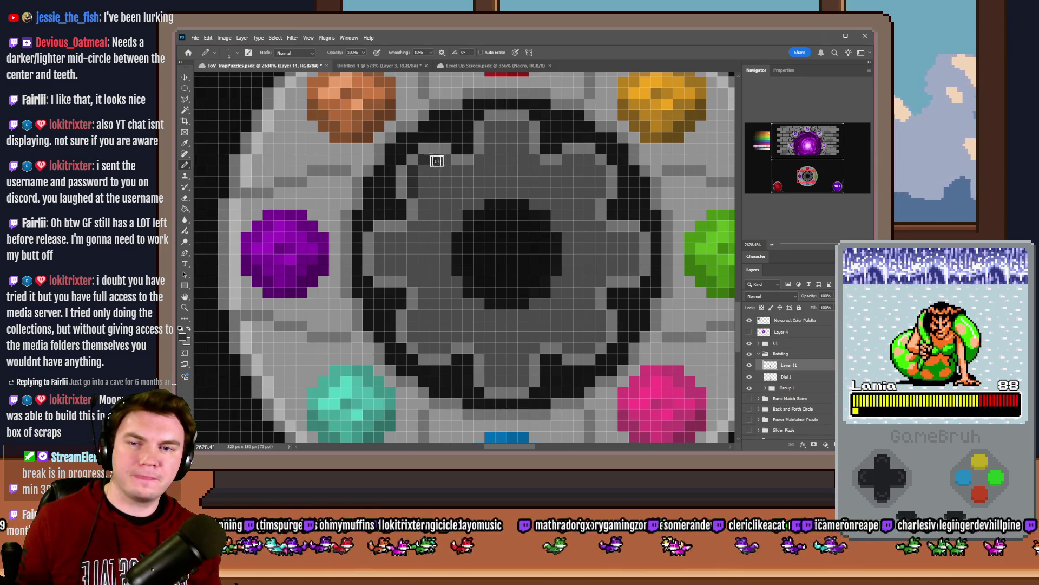
left_click(489, 145)
mouse_move(491, 135)
left_mouse_down()
mouse_move(526, 130)
mouse_move(524, 163)
left_mouse_up()
key("ctrl+z")
key("ctrl+z")
key("ctrl+z")
key("ctrl+shift+z")
key("ctrl+shift+z")
key("ctrl+shift+z")
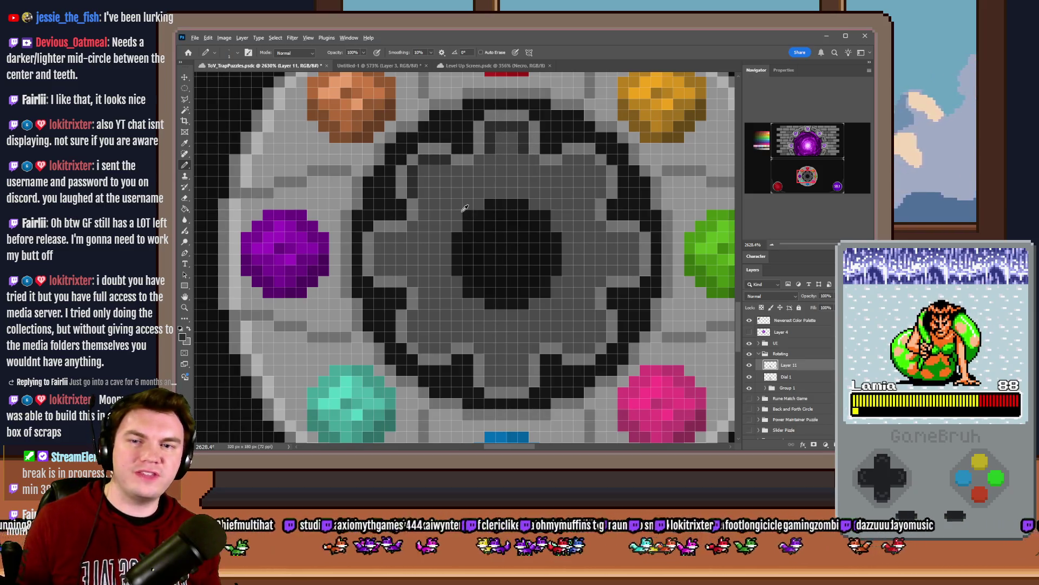
scroll(525, 143, "down", 5)
scroll(442, 181, "up", 5)
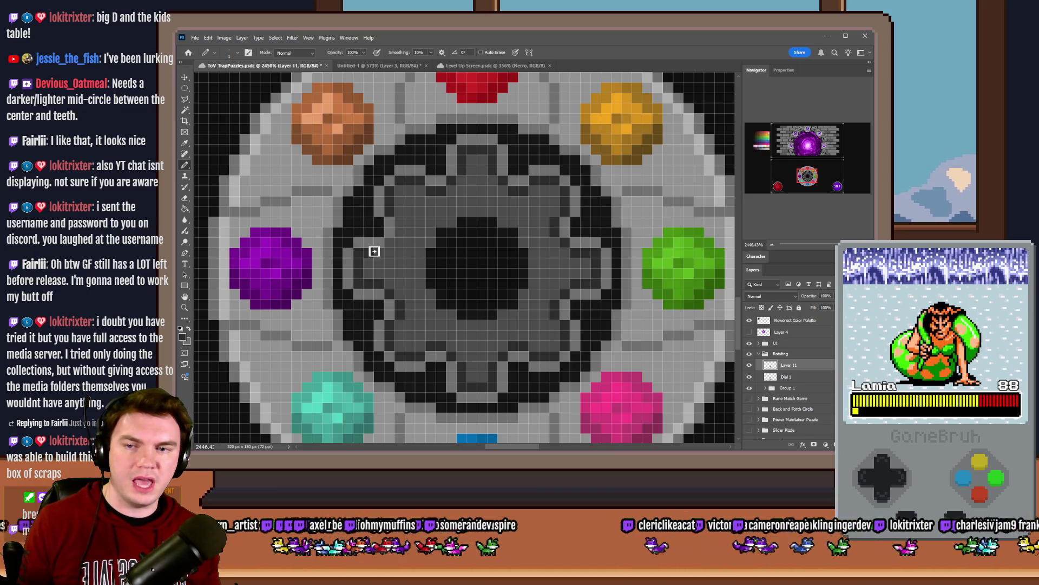
scroll(454, 252, "down", 10)
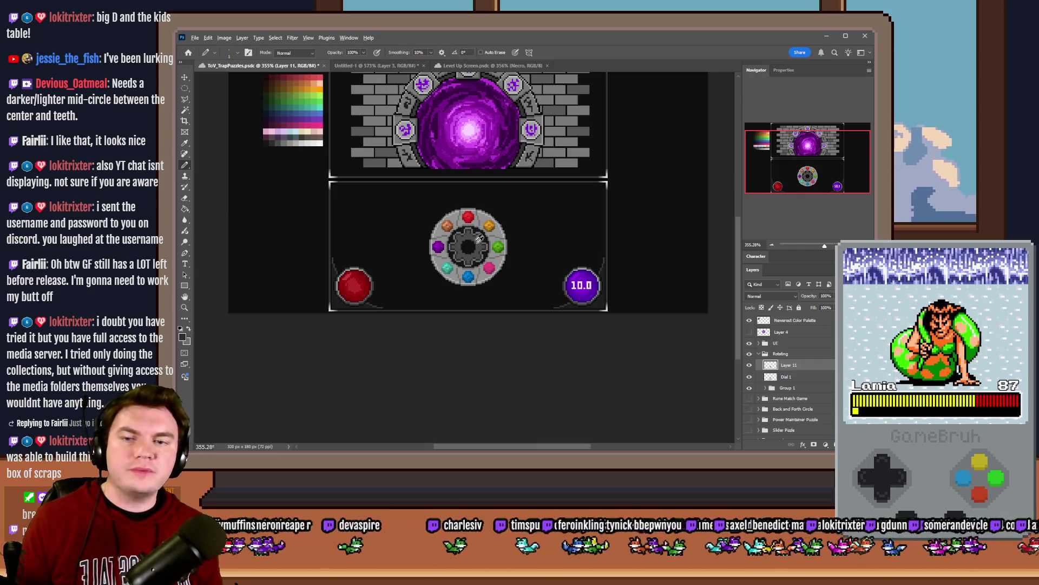
Step: Paint Bucket the black ring around the dial's gear a lighter grey, discarding the trial fill
scroll(477, 235, "up", 5)
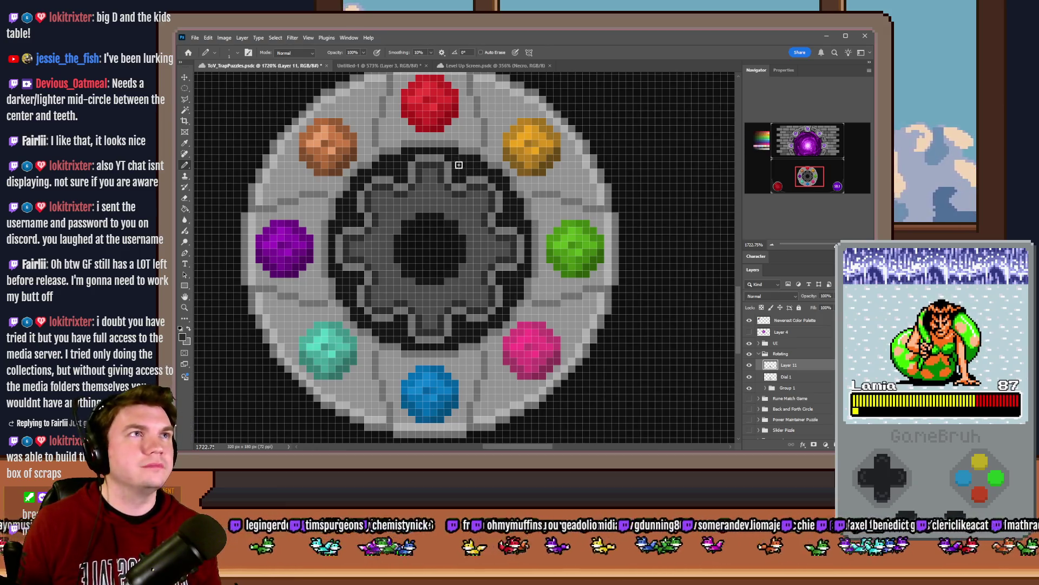
scroll(459, 165, "up", 3)
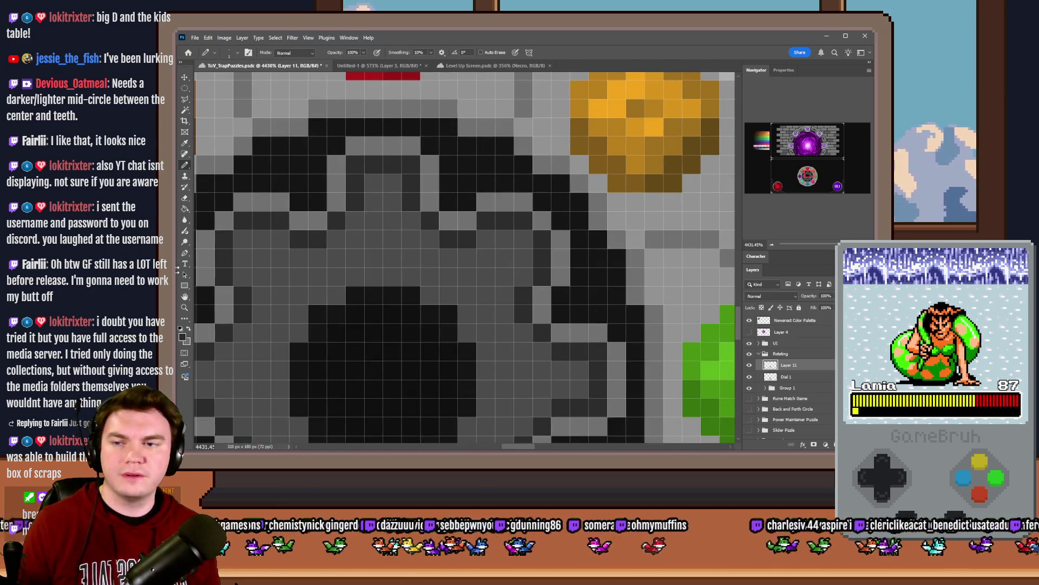
left_click(185, 211)
scroll(464, 263, "down", 2)
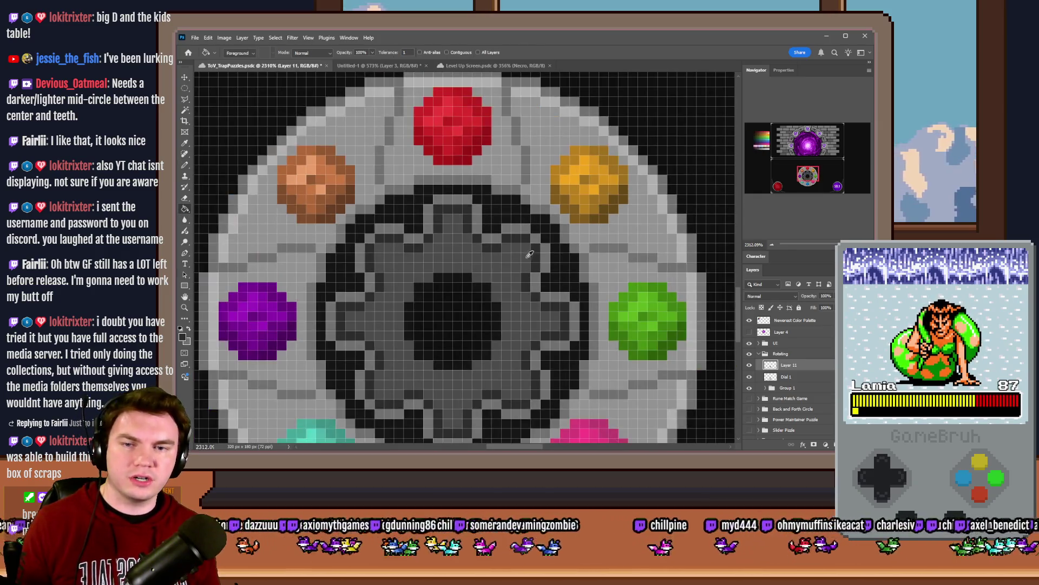
left_click(506, 220)
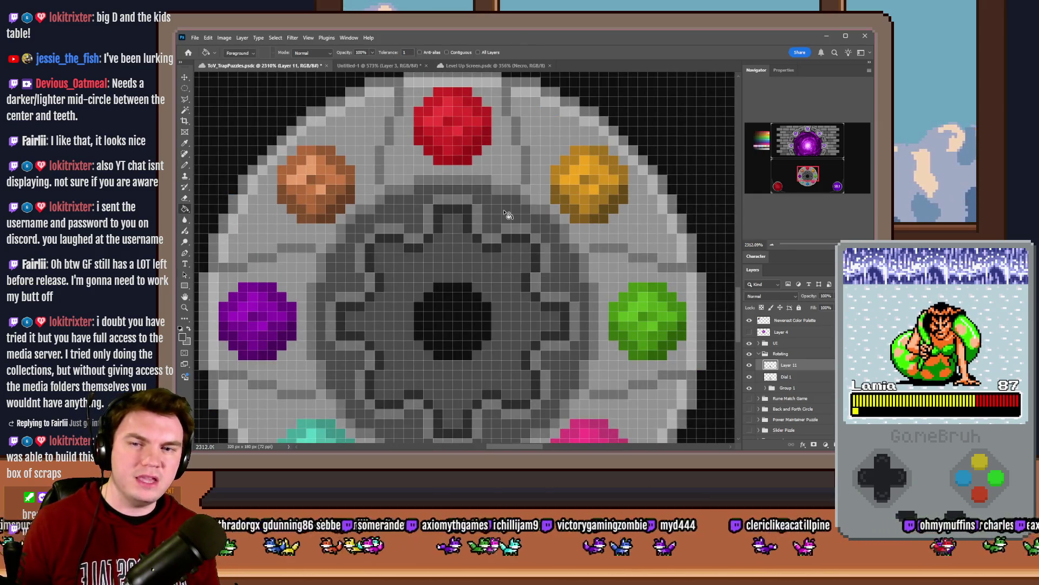
key("ctrl+z")
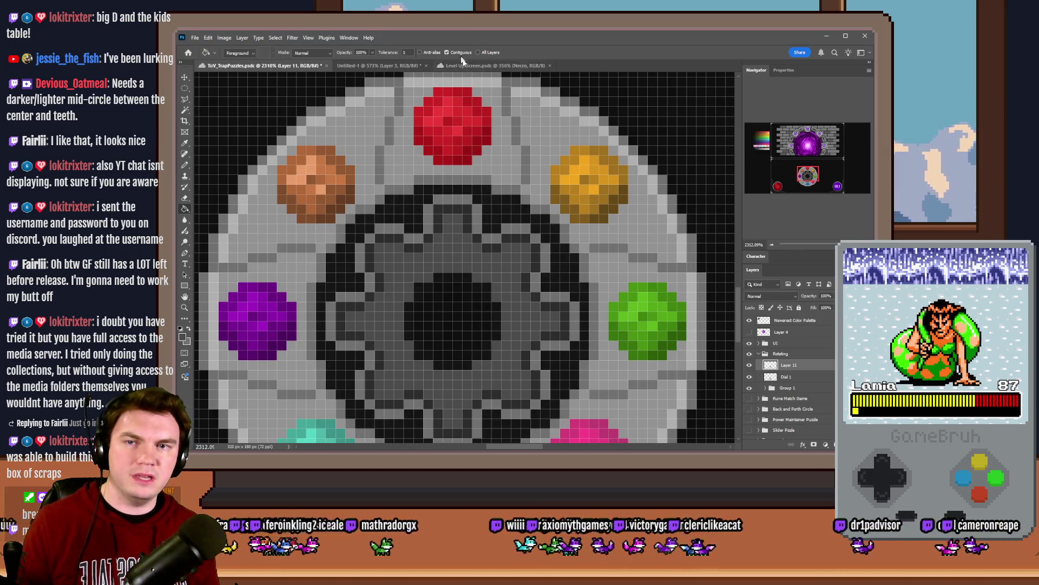
left_click(533, 255)
scroll(574, 244, "down", 3)
scroll(575, 243, "up", 3)
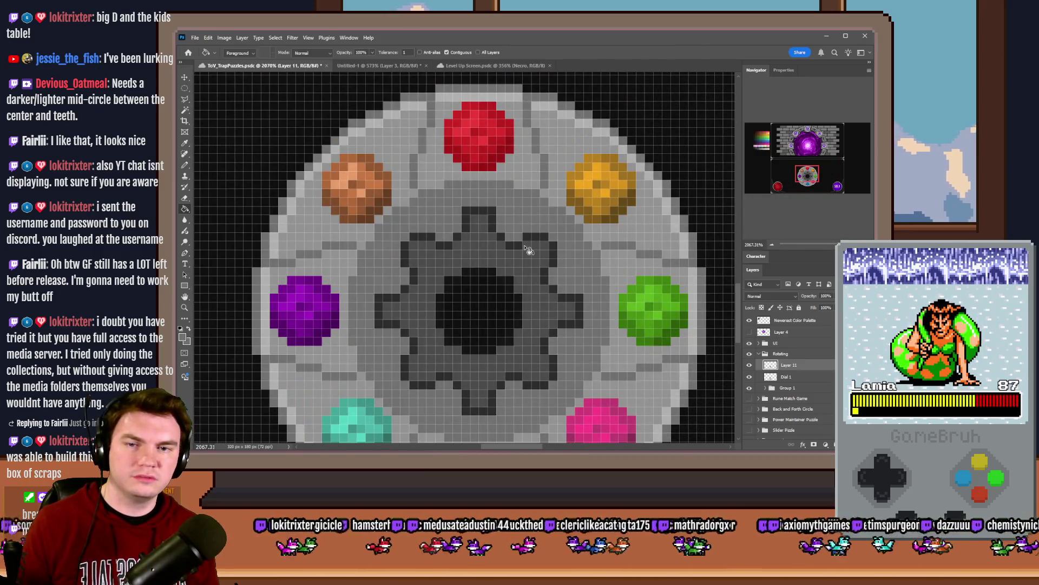
scroll(528, 250, "down", 5)
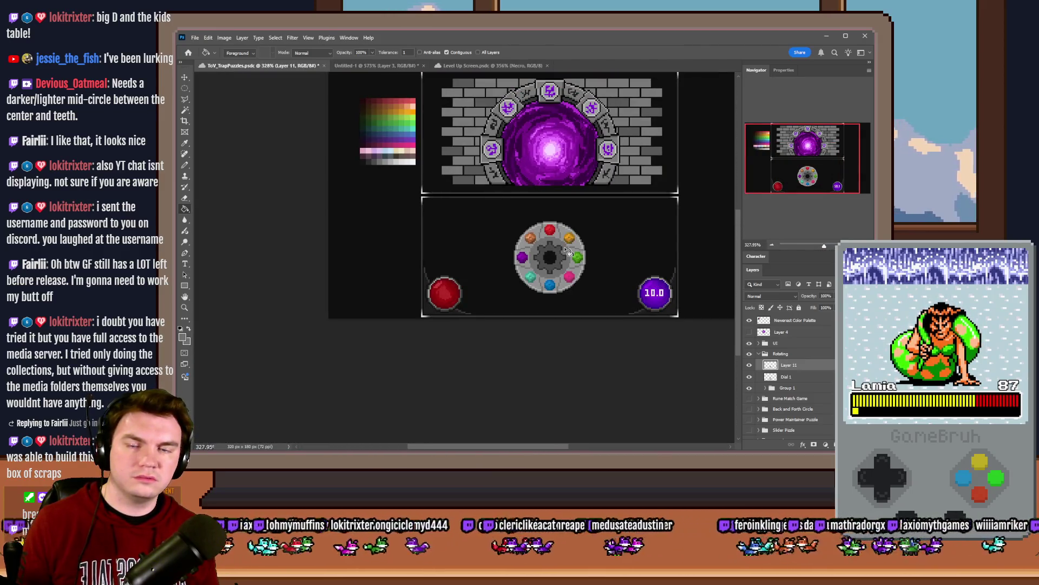
Step: Refill the gear's ring darker, test a lighter palette grey on it, then undo that
left_click(565, 250)
scroll(541, 247, "up", 5)
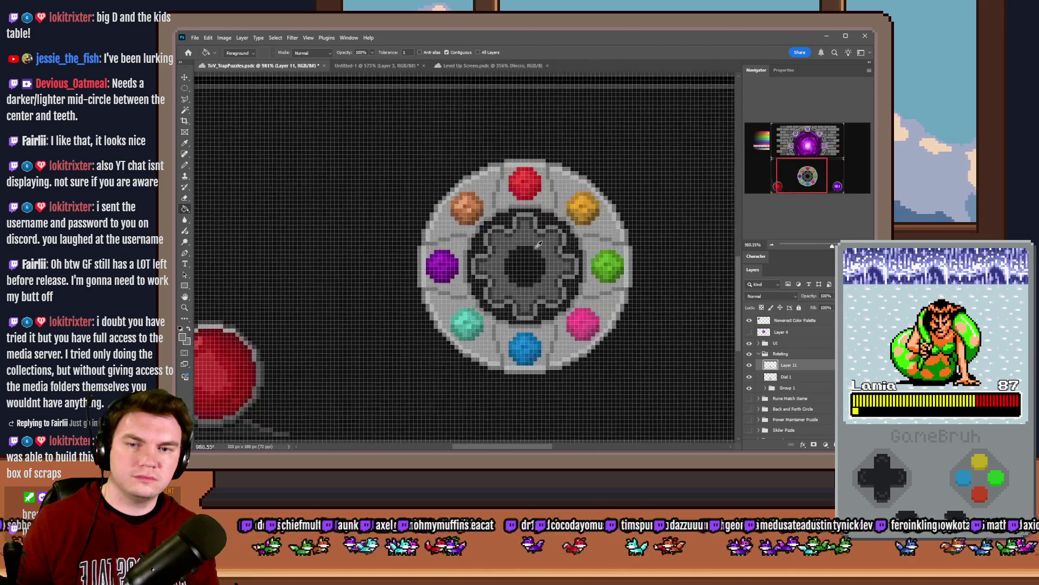
scroll(540, 234, "up", 2)
scroll(612, 254, "down", 4)
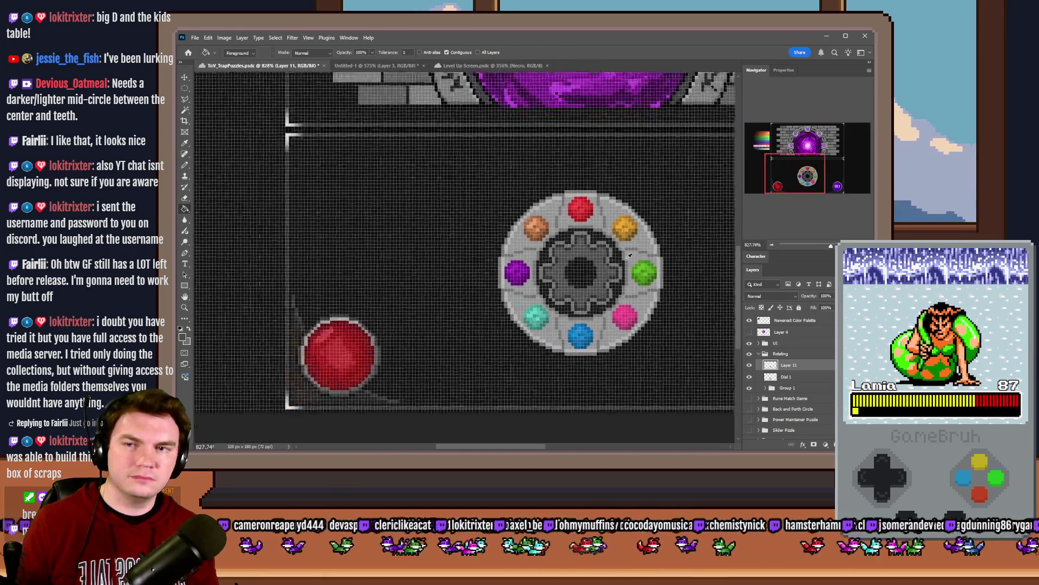
left_click_drag(245, 138, 261, 134)
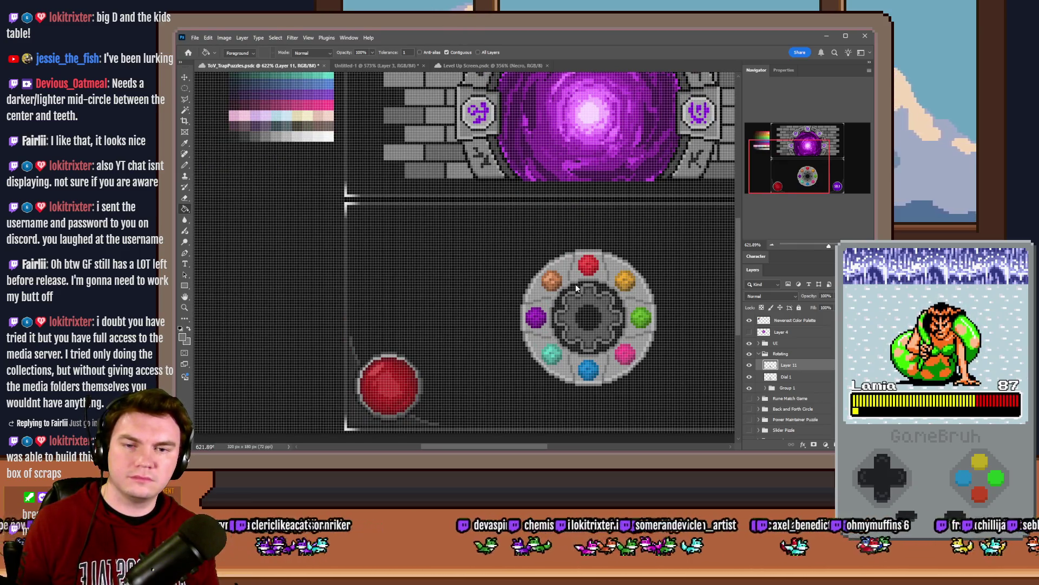
left_click(577, 290)
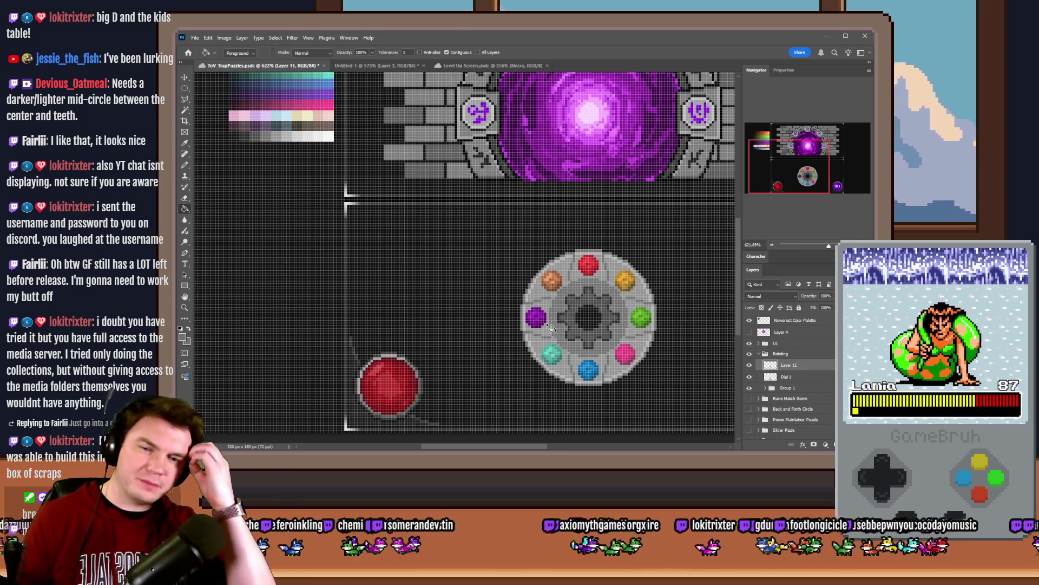
key("ctrl+z")
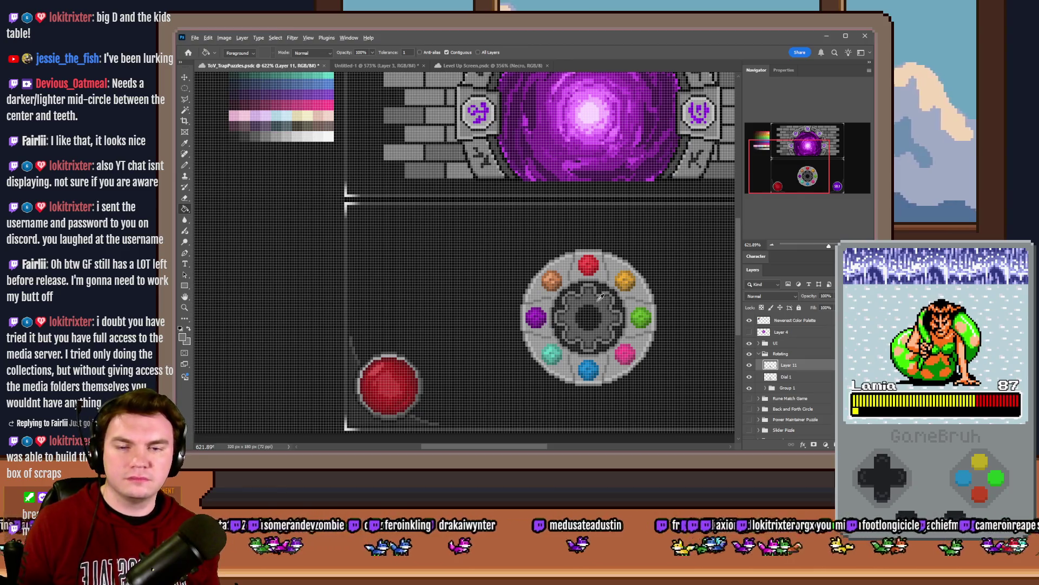
scroll(599, 296, "up", 5)
left_click(184, 165)
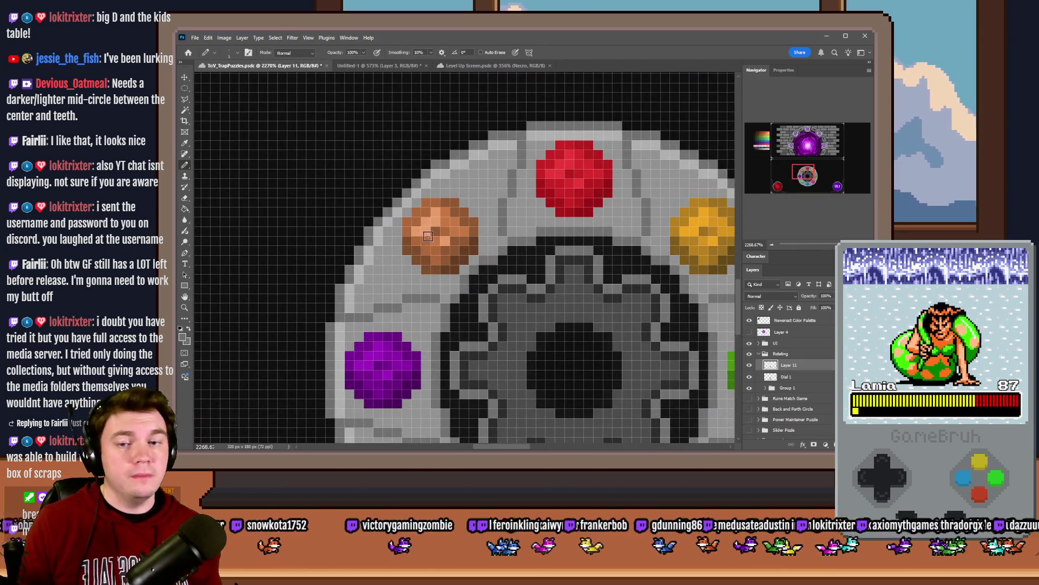
Step: Sample greys from the canvas and paint lighter pixels on the gear's lower edge
scroll(627, 291, "up", 2)
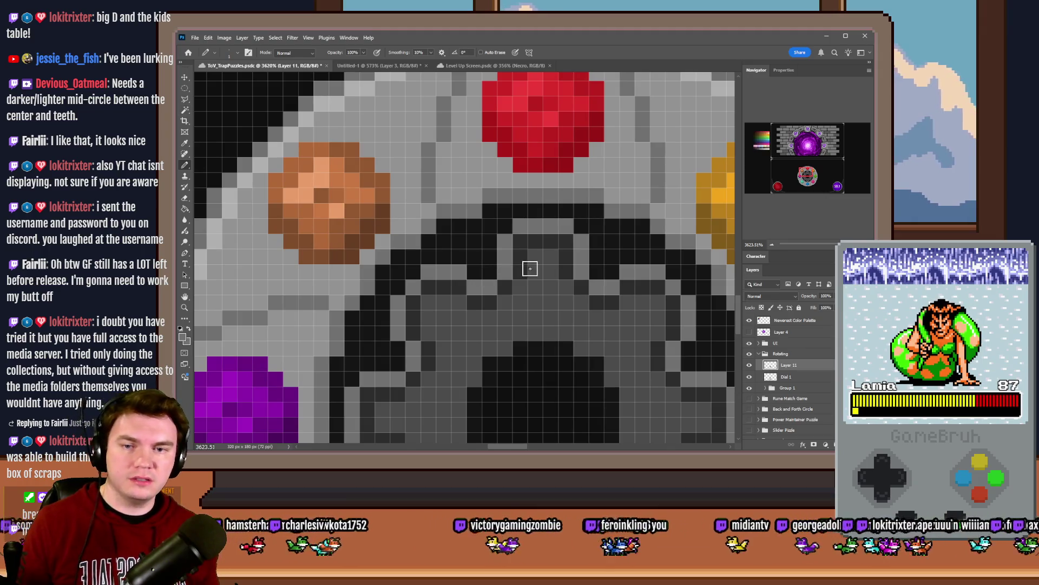
left_click(533, 239, "alt")
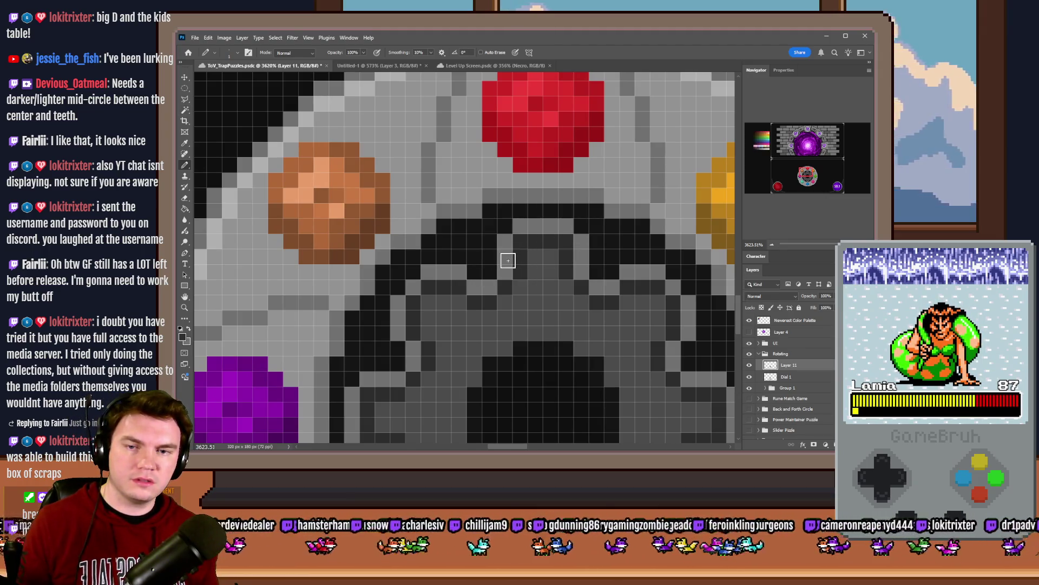
left_click(504, 241, "alt")
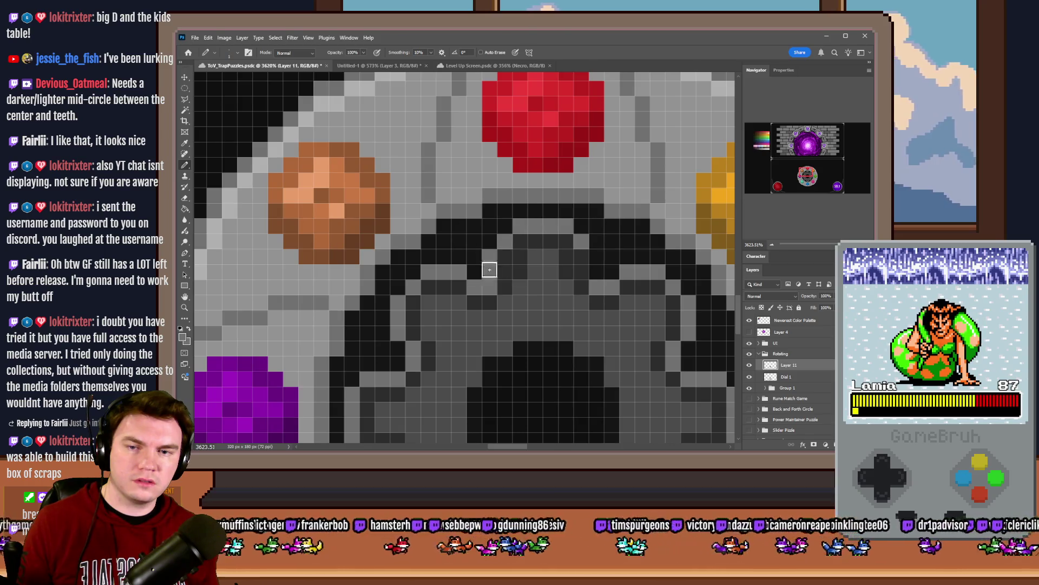
scroll(566, 270, "down", 10)
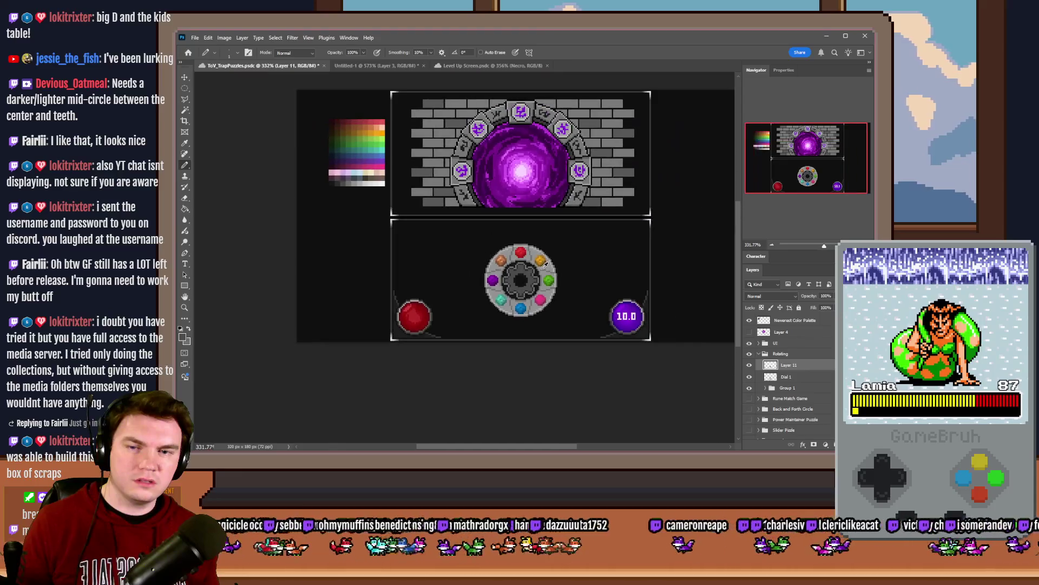
scroll(543, 263, "up", 10)
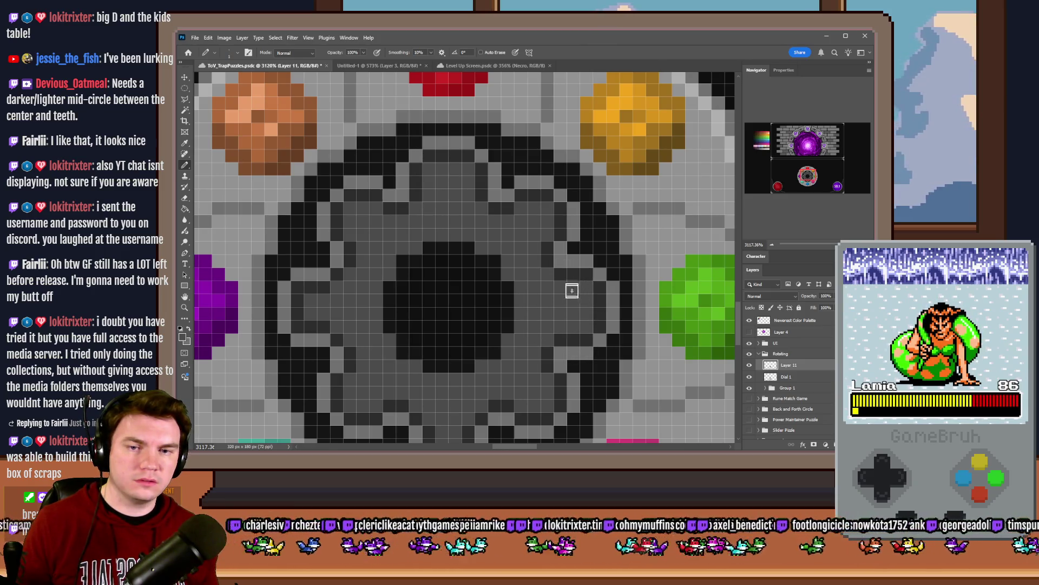
scroll(572, 289, "down", 6)
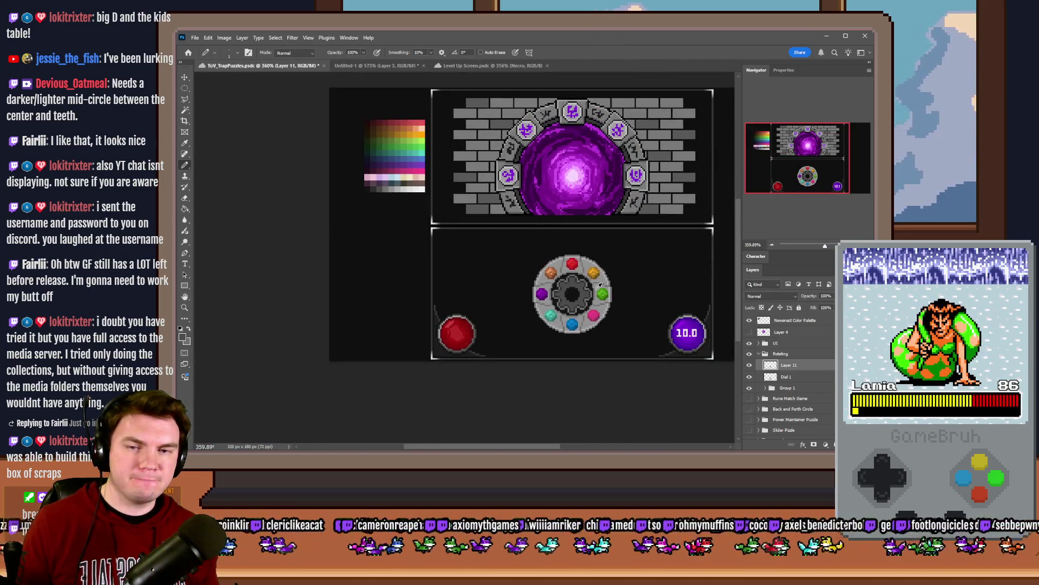
scroll(588, 304, "up", 8)
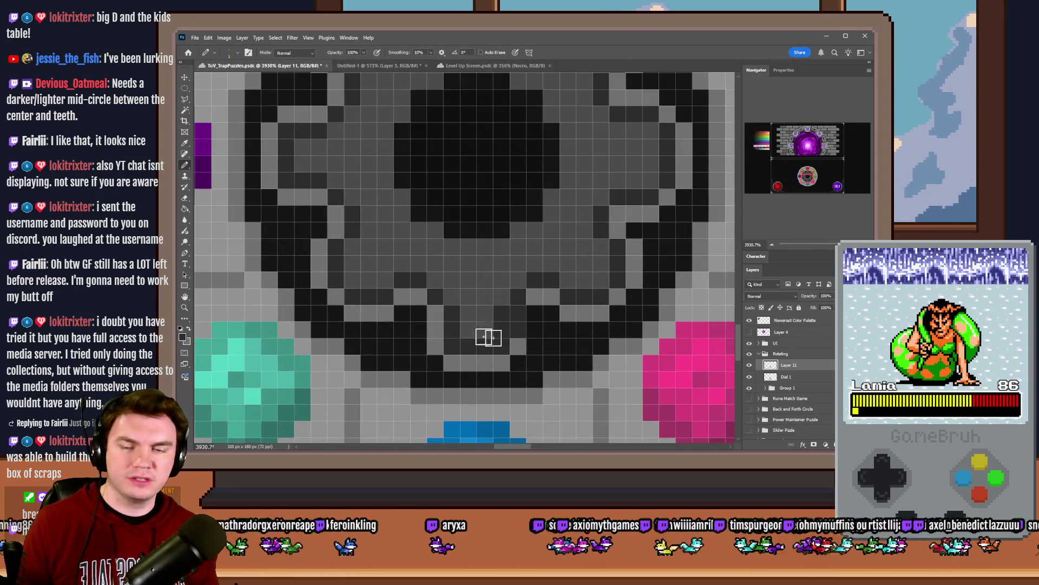
left_click(417, 297, "alt")
left_click(420, 319)
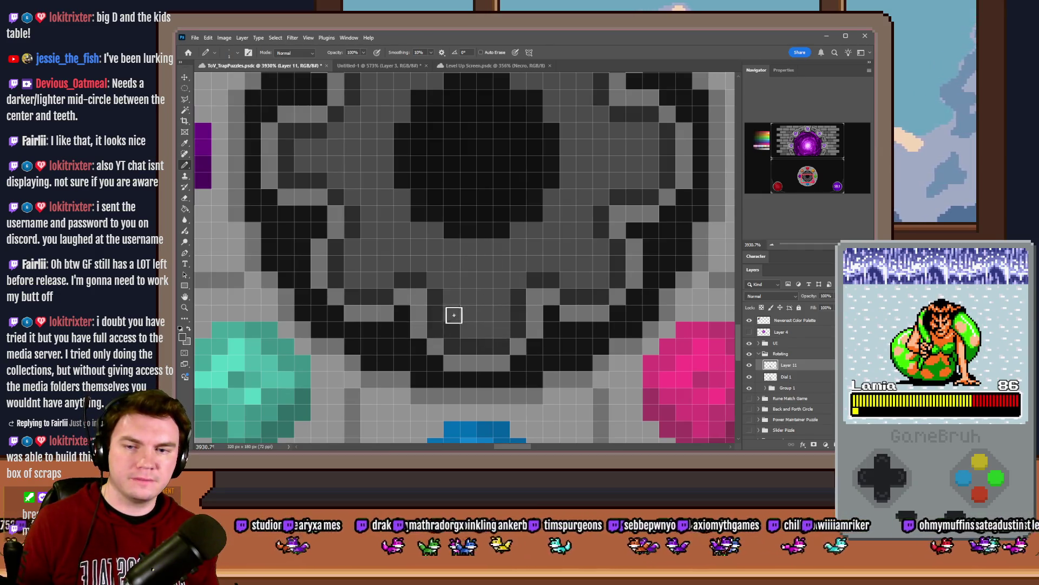
Step: Darken two light-grey pixels on the gear outline and resample the light grey
scroll(609, 344, "down", 3)
scroll(482, 296, "up", 2)
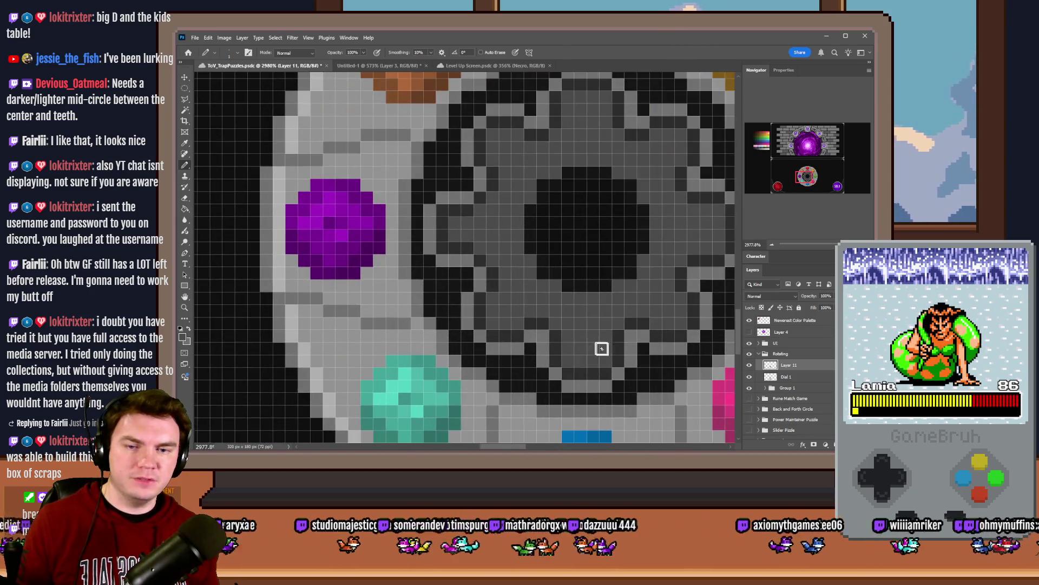
scroll(459, 231, "up", 2)
left_click_drag(449, 190, 462, 195)
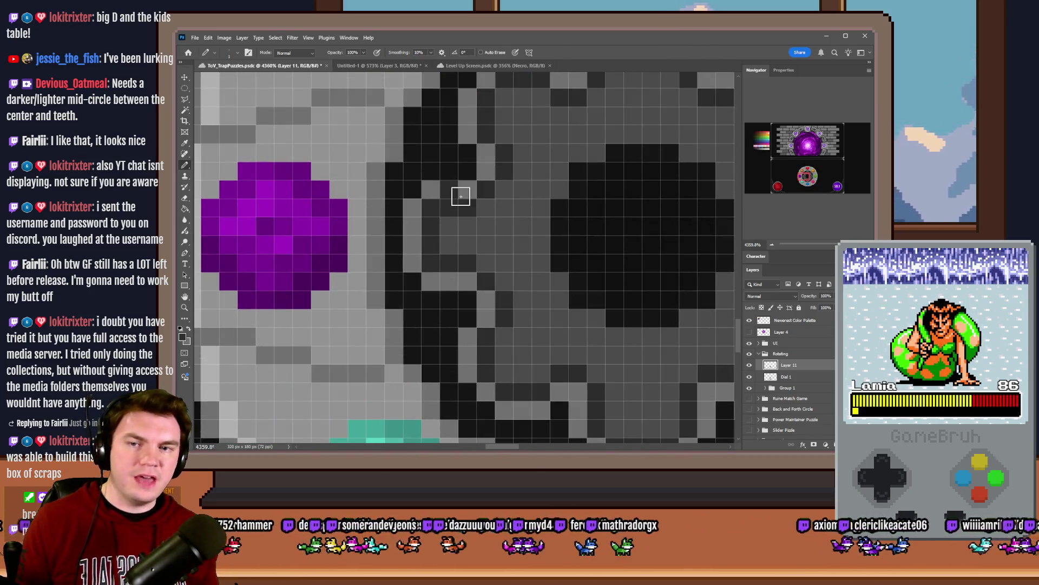
left_click(448, 285, "alt")
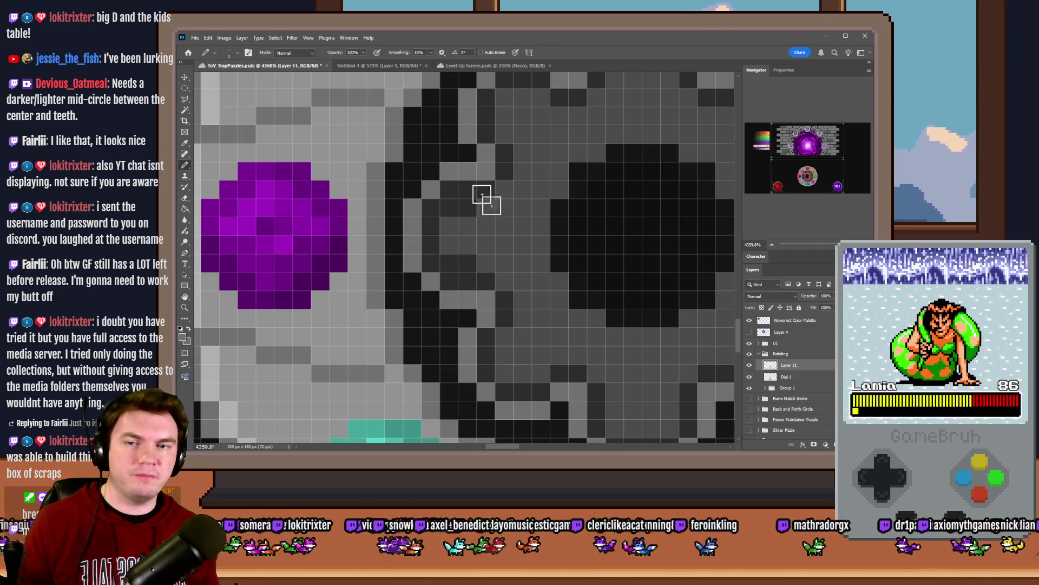
scroll(470, 292, "down", 1)
scroll(473, 293, "down", 8)
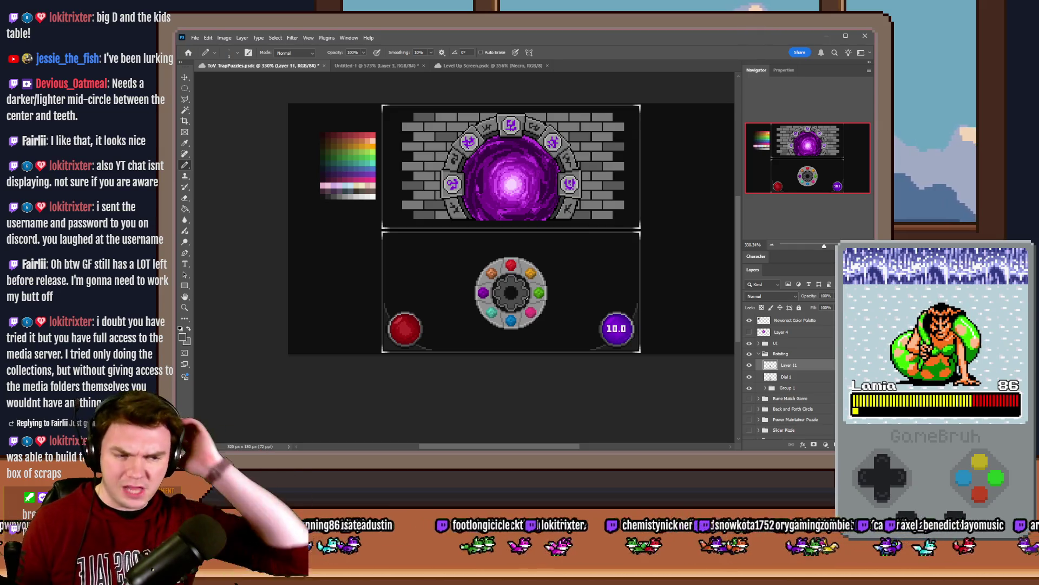
Step: Paint Bucket the grey ring around the dial's gear dark
left_click(185, 209)
scroll(550, 281, "up", 2)
scroll(471, 293, "up", 5)
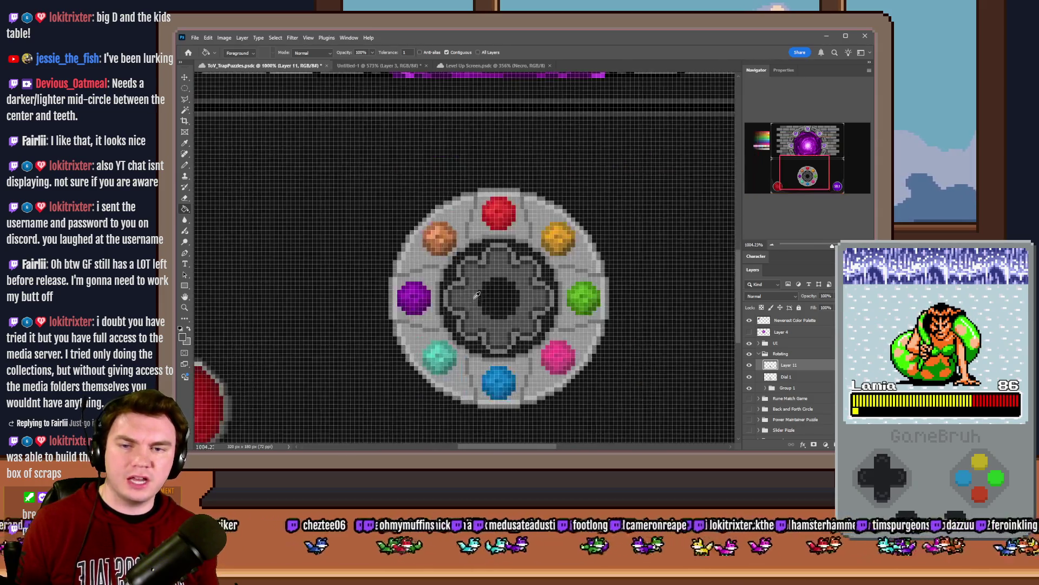
left_click(485, 220)
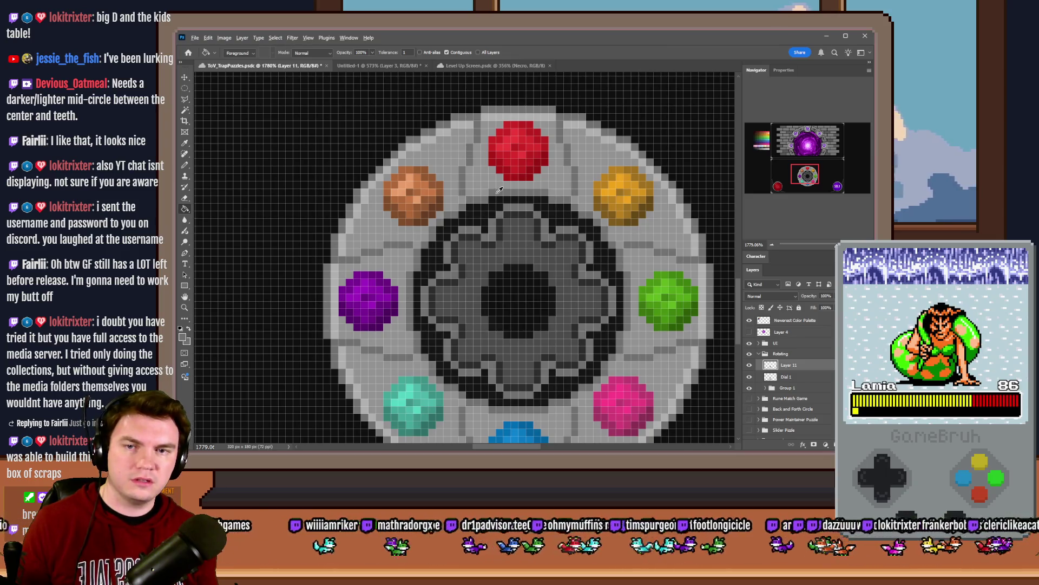
scroll(644, 253, "down", 5)
scroll(341, 176, "up", 4)
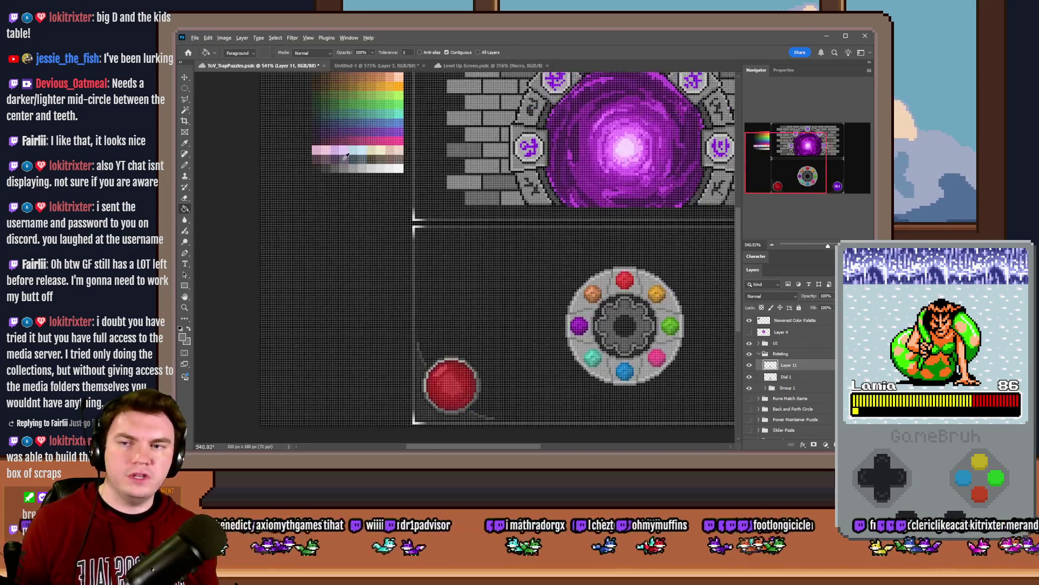
Step: Sample a palette grey and refill the ring around the gear lighter
left_click(341, 176, "alt")
scroll(565, 222, "down", 5)
scroll(565, 222, "up", 4)
left_click(565, 221)
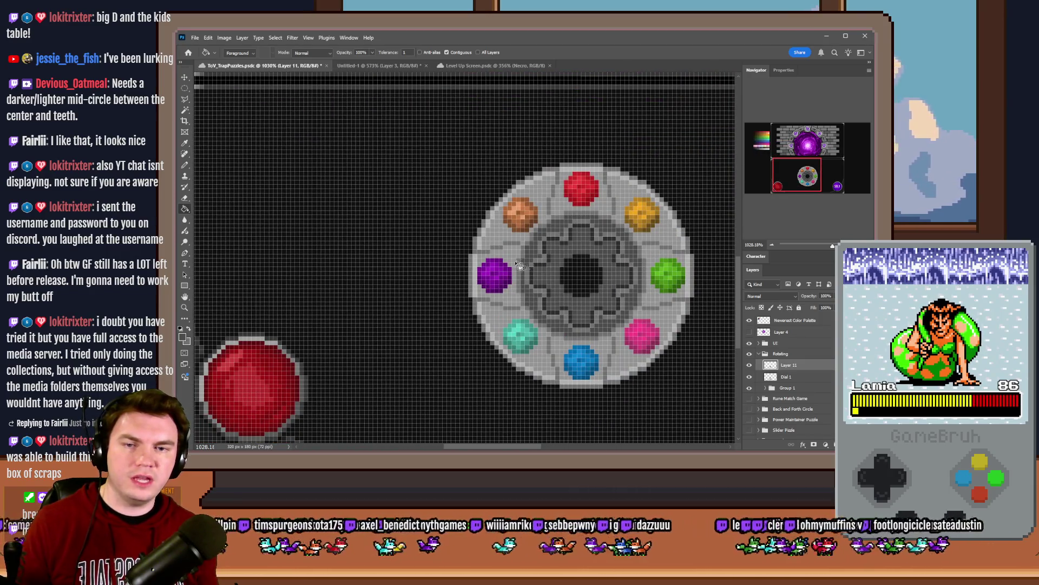
scroll(419, 260, "down", 3)
scroll(449, 267, "down", 1)
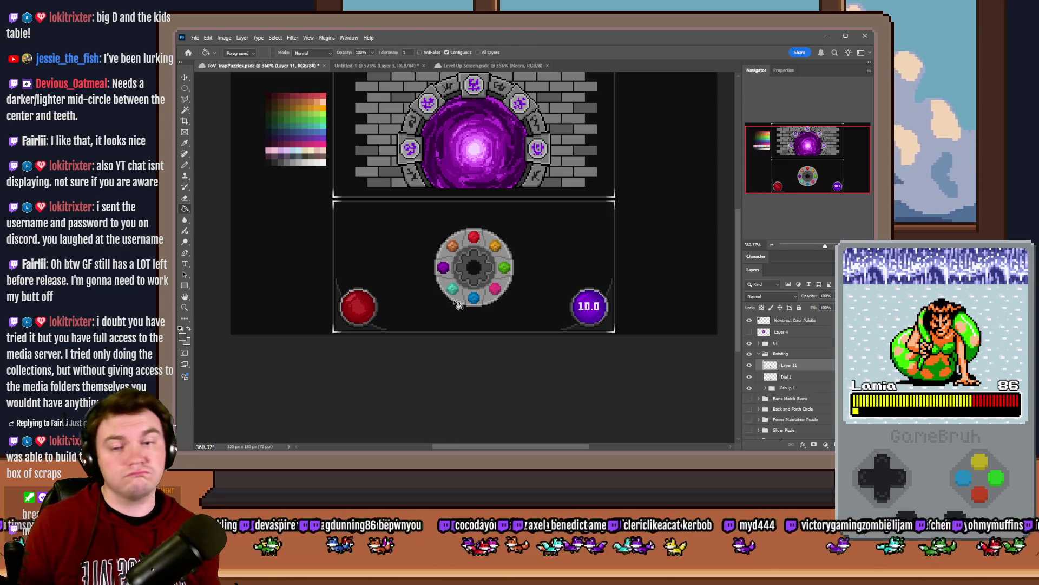
scroll(461, 286, "up", 4)
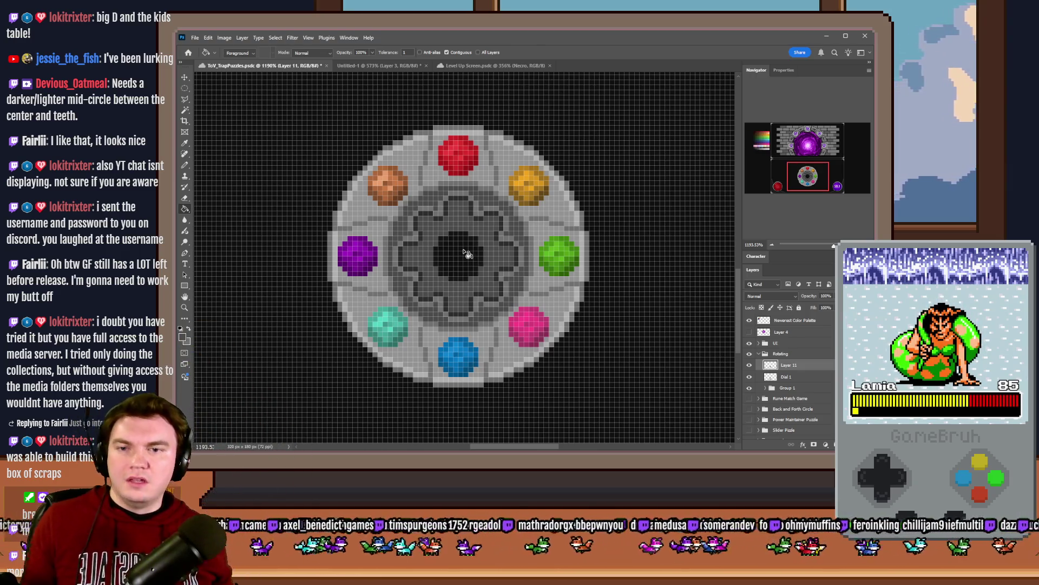
Step: Test a darker gear ring, undo it, and fit the whole puzzle screen in view
left_click(468, 254)
key("ctrl+z")
key("ctrl+0")
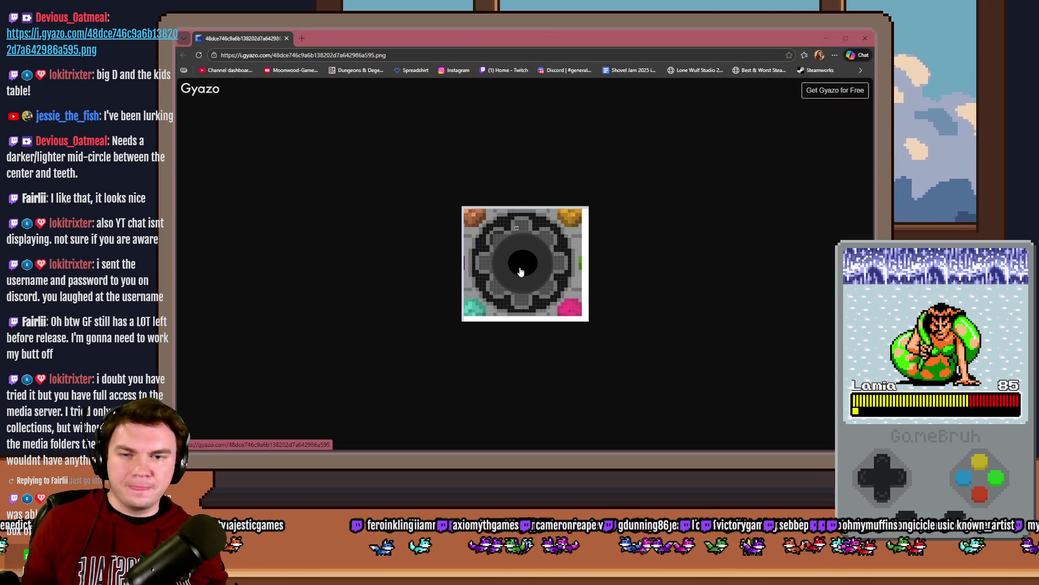
key("alt+Tab")
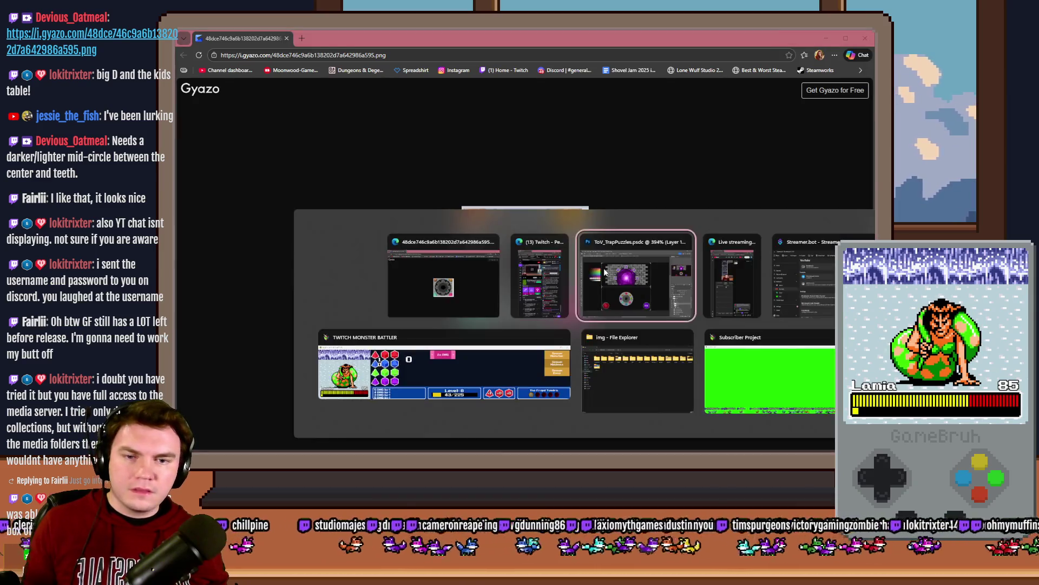
key("alt+Tab")
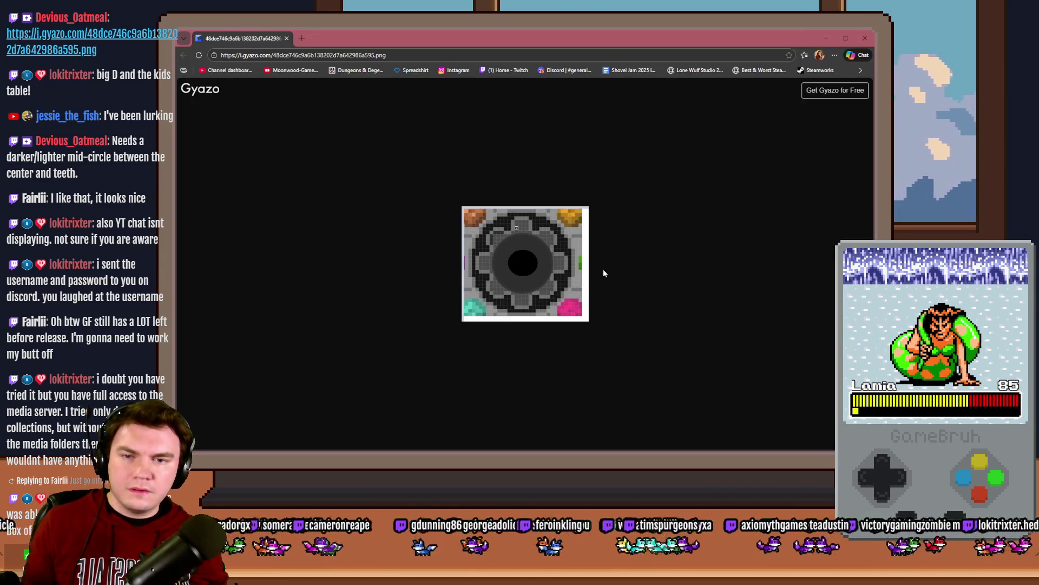
key("alt+Tab")
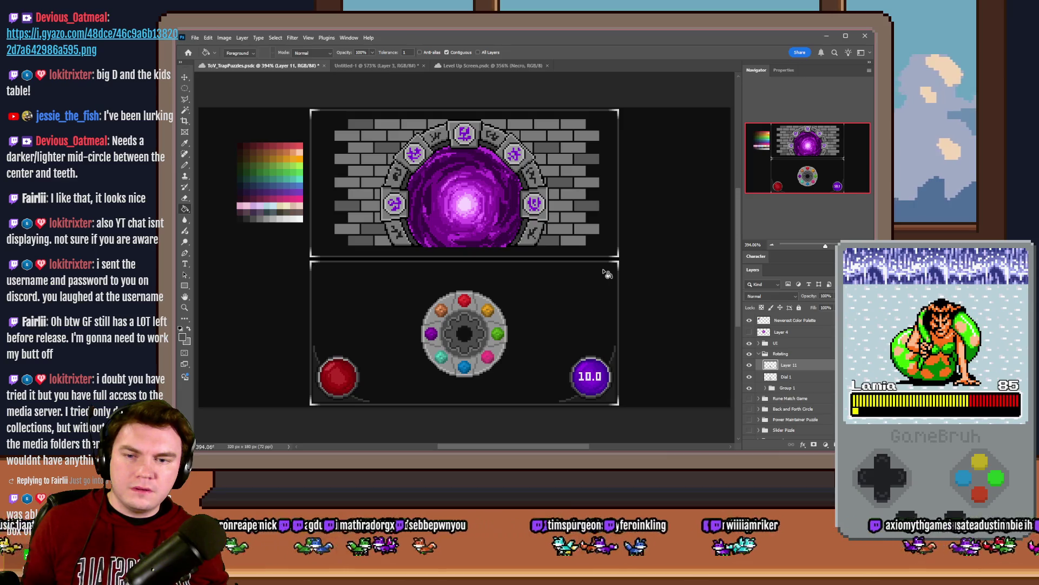
Step: After comparing with the shared image, set the Pencil's size to 10 px
key("alt+Tab")
key("alt+Tab")
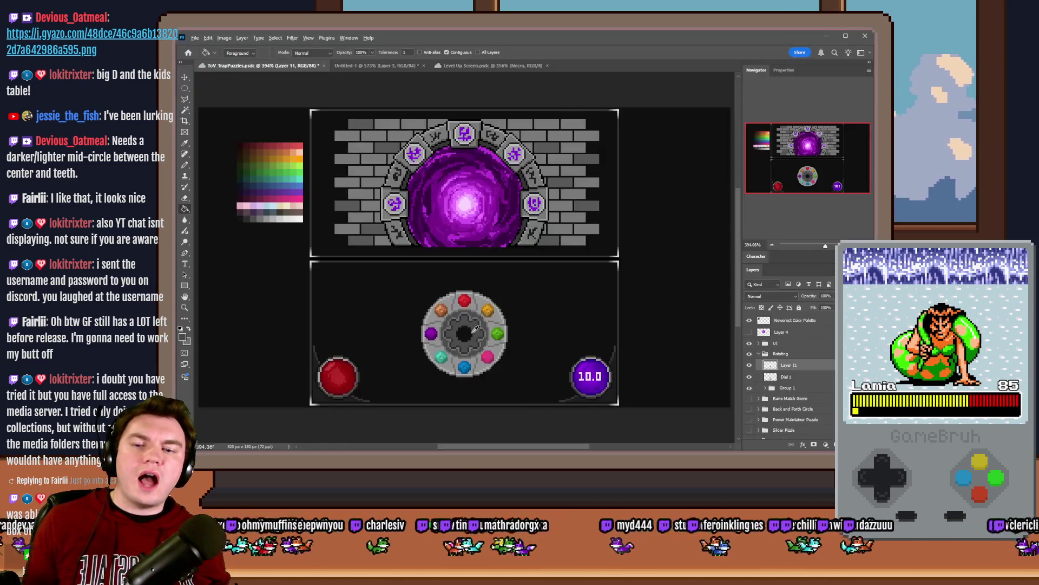
scroll(478, 328, "up", 8)
key("b")
scroll(490, 266, "up", 3)
scroll(490, 266, "down", 3)
left_click(184, 88)
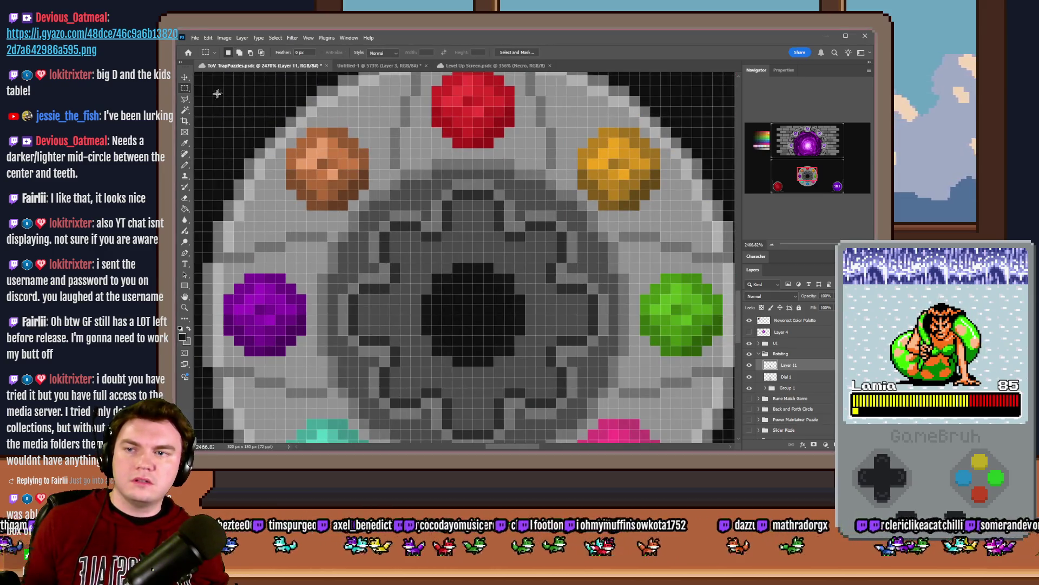
left_click(185, 165)
scroll(477, 297, "up", 1)
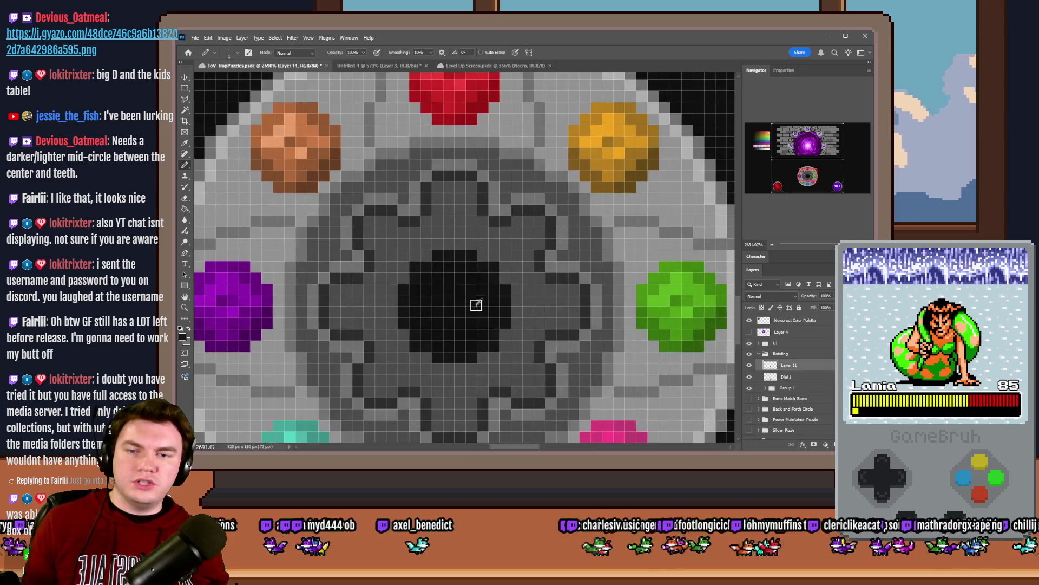
right_click(478, 304)
type("10")
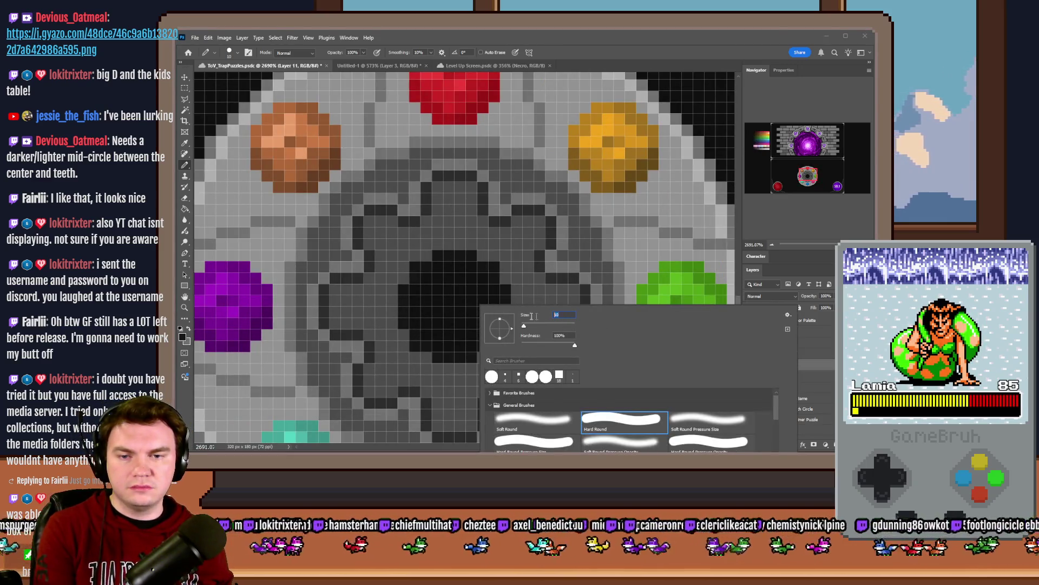
key("Return")
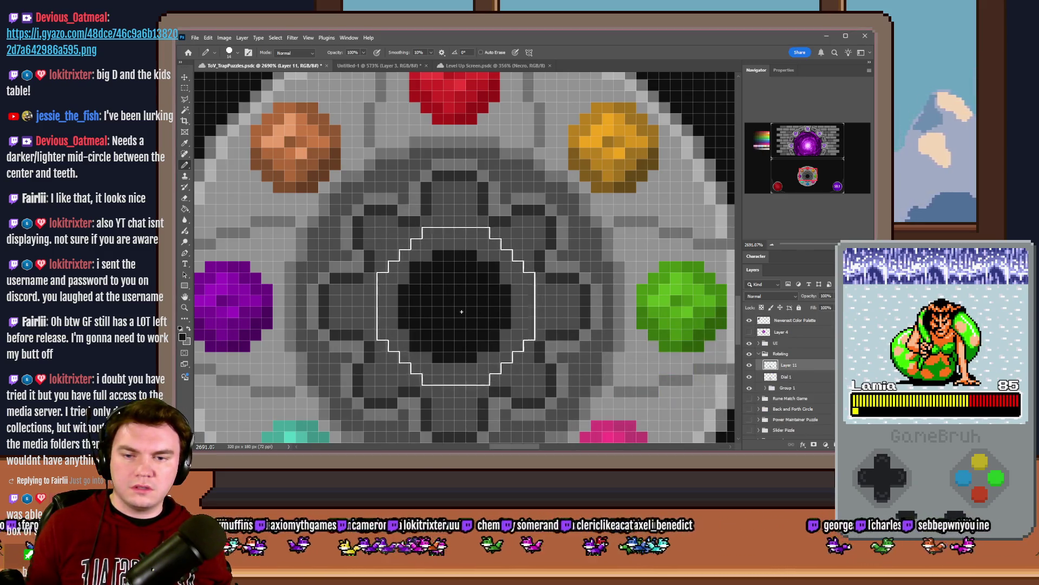
Step: Select the dial's dark central circle
scroll(485, 261, "down", 5)
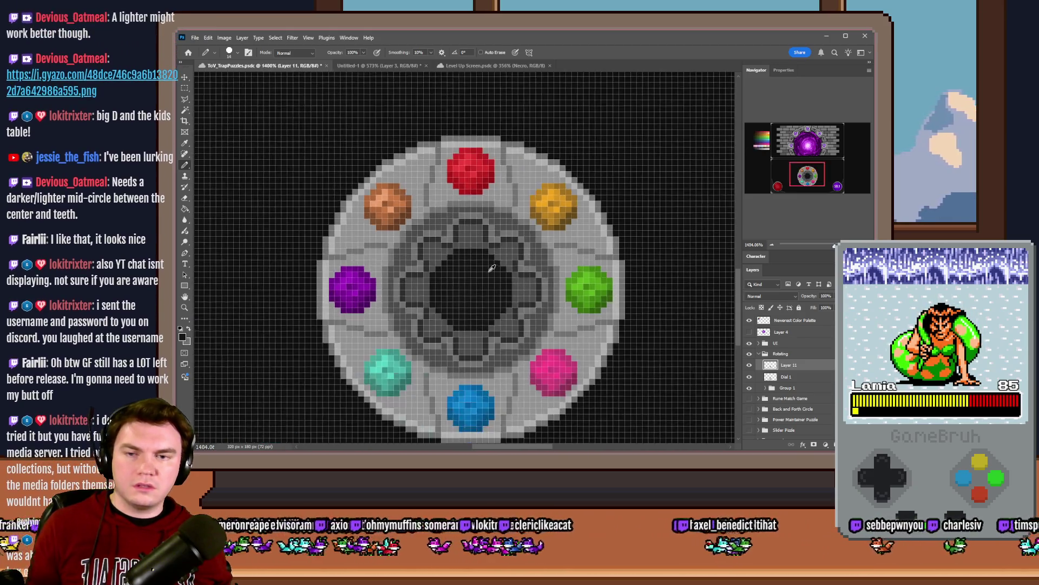
scroll(485, 261, "down", 1)
scroll(482, 263, "up", 6)
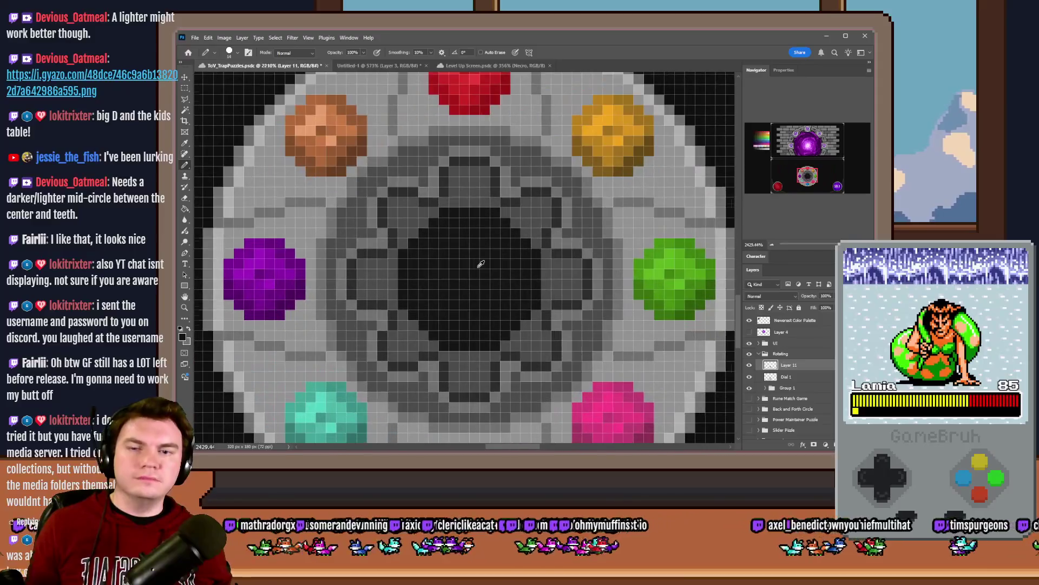
left_click(481, 264)
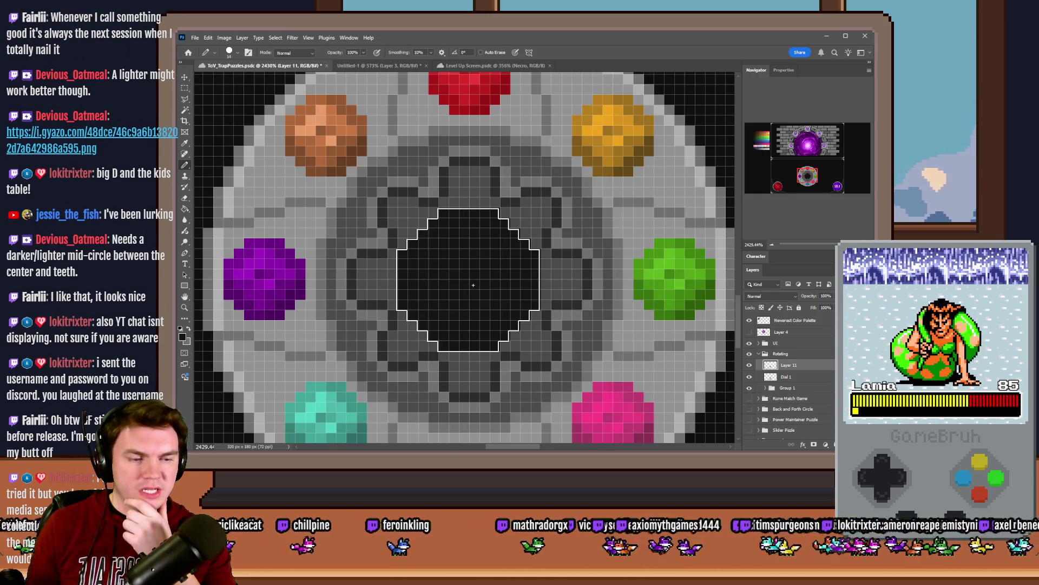
Step: Save the puzzle document with Ctrl+S
key("ctrl+s")
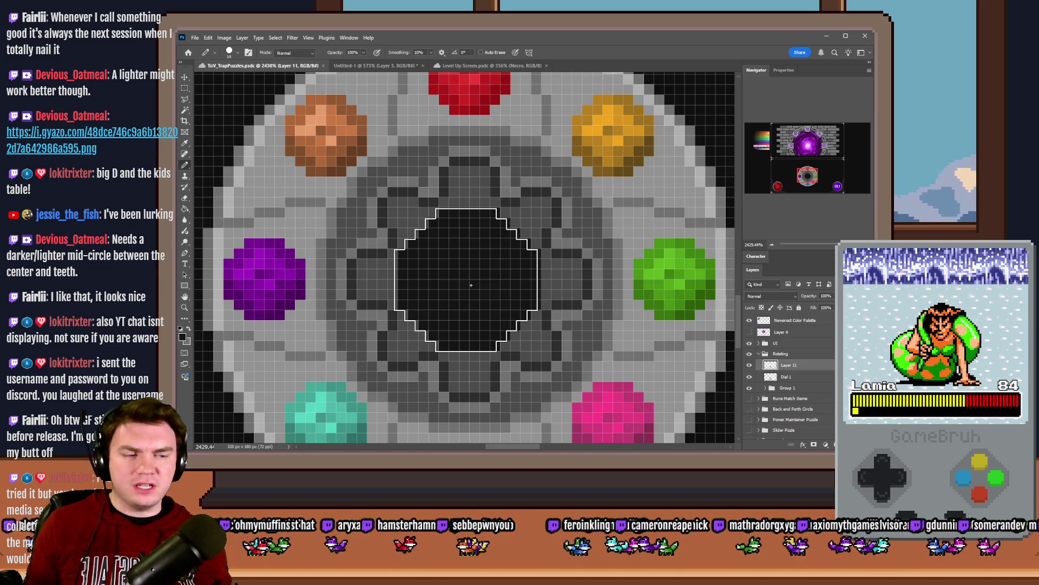
scroll(471, 285, "down", 10)
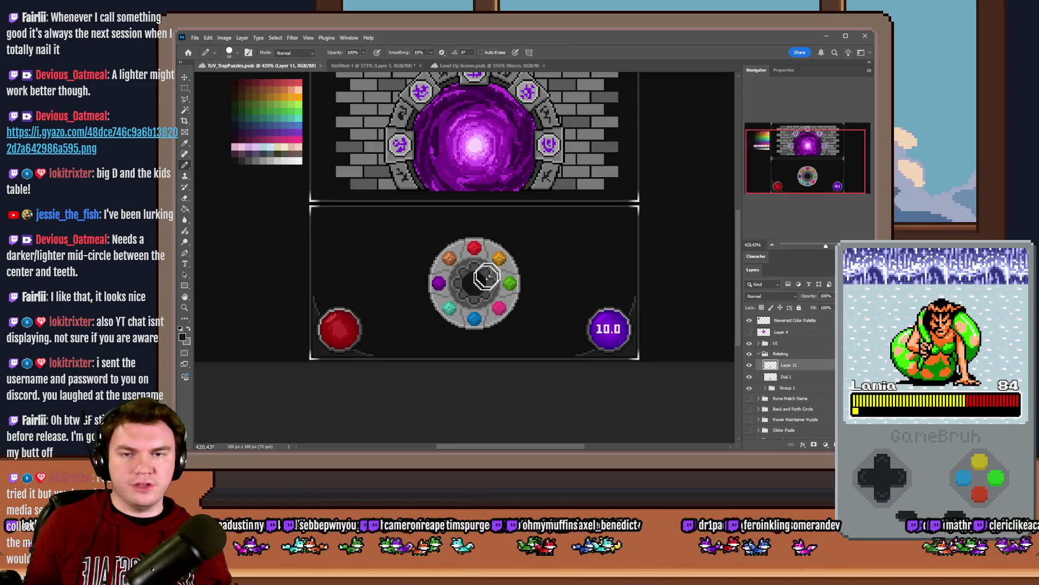
scroll(480, 292, "up", 5)
scroll(460, 265, "up", 1)
right_click(464, 263)
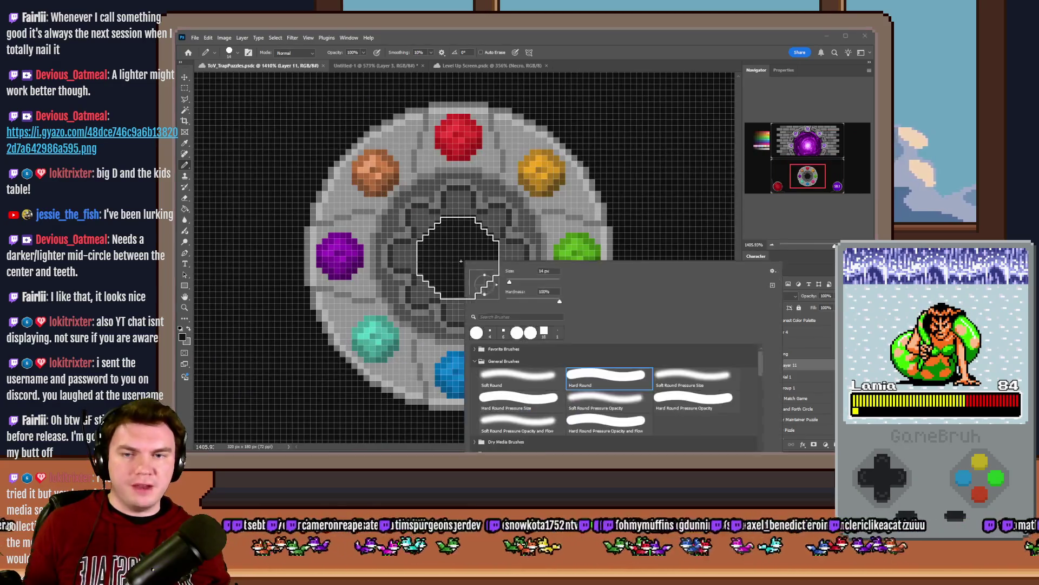
Step: Shrink the brush size to 12 px, then to 6 px
left_click_drag(523, 272, 517, 272)
key("Return")
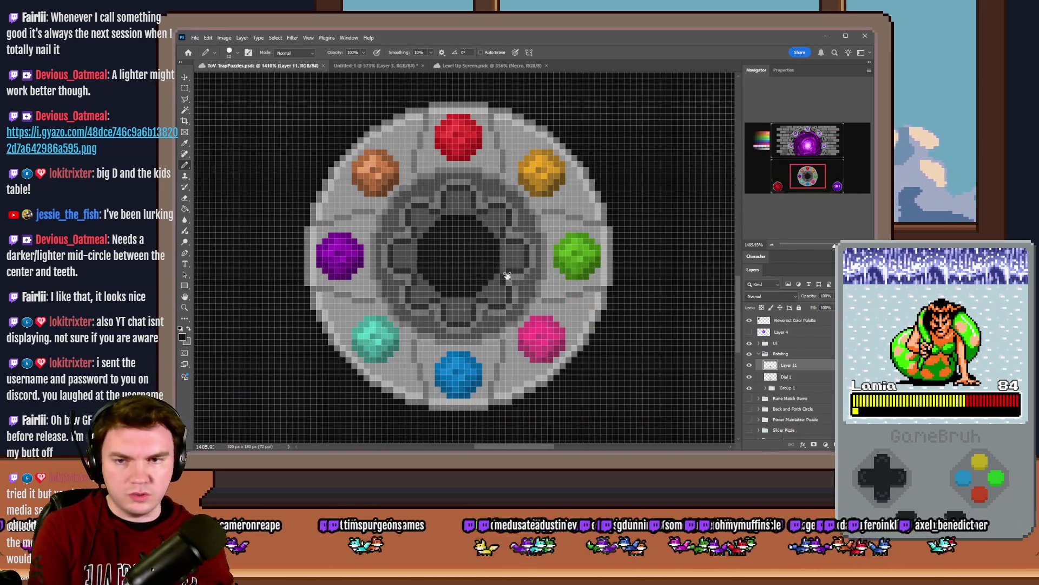
scroll(471, 253, "up", 3)
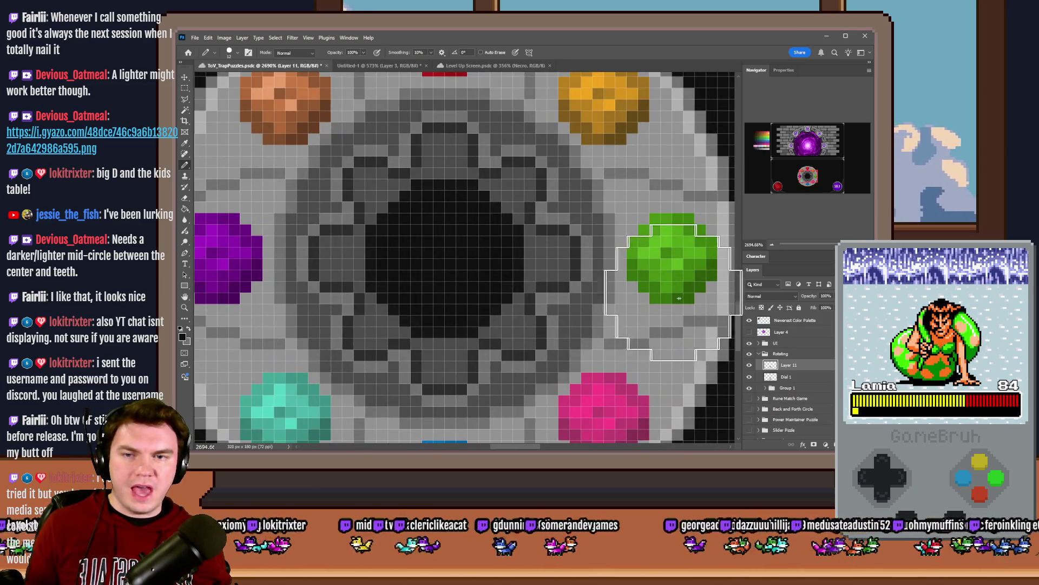
scroll(672, 259, "down", 6)
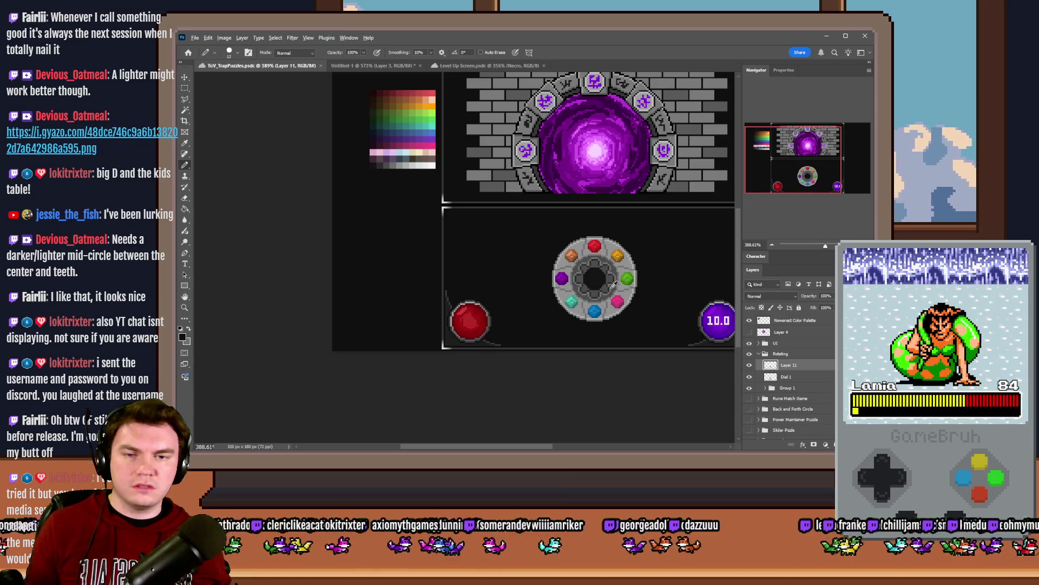
scroll(621, 279, "up", 7)
right_click(622, 278)
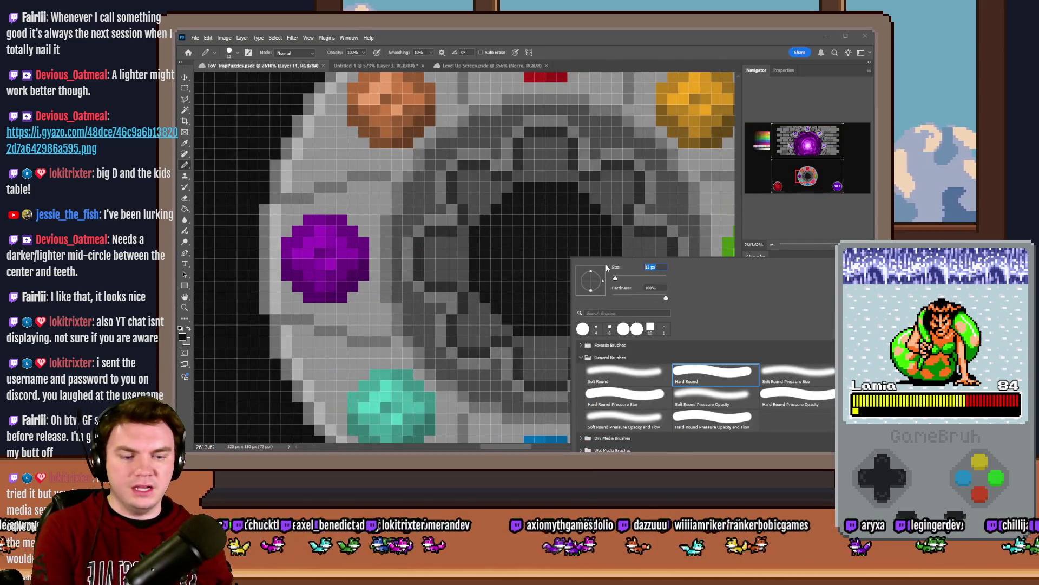
type("6")
key("Return")
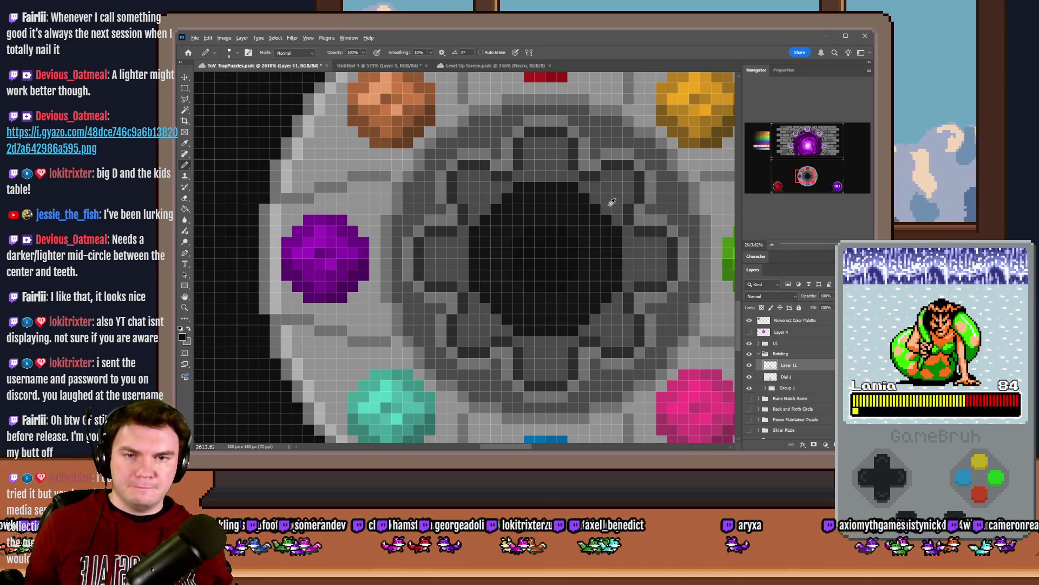
Step: Enlarge the brush size to 14 px, then to 16 px
right_click(566, 216)
type("14")
key("Return")
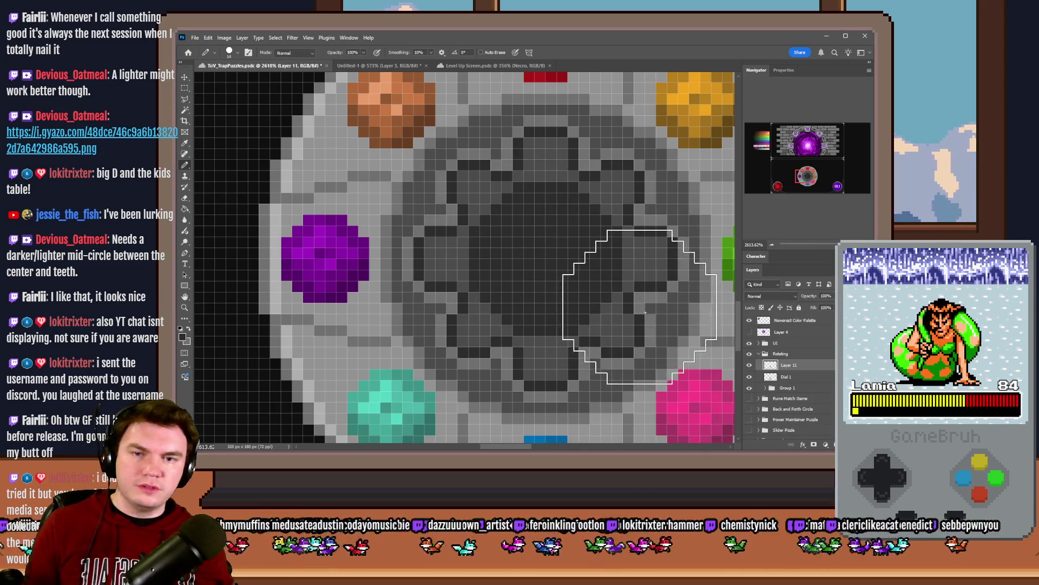
scroll(644, 309, "down", 8)
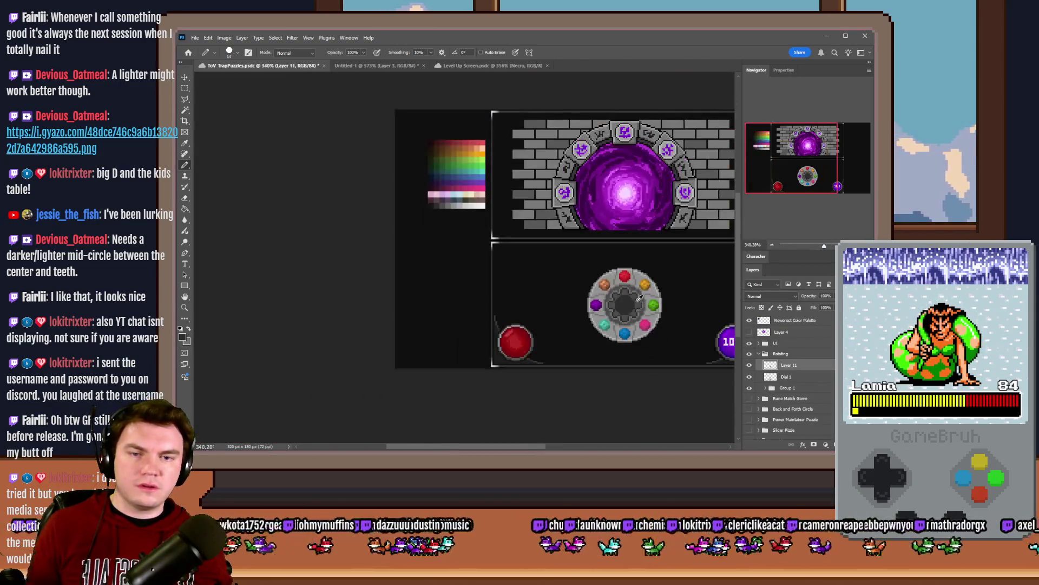
scroll(642, 297, "up", 8)
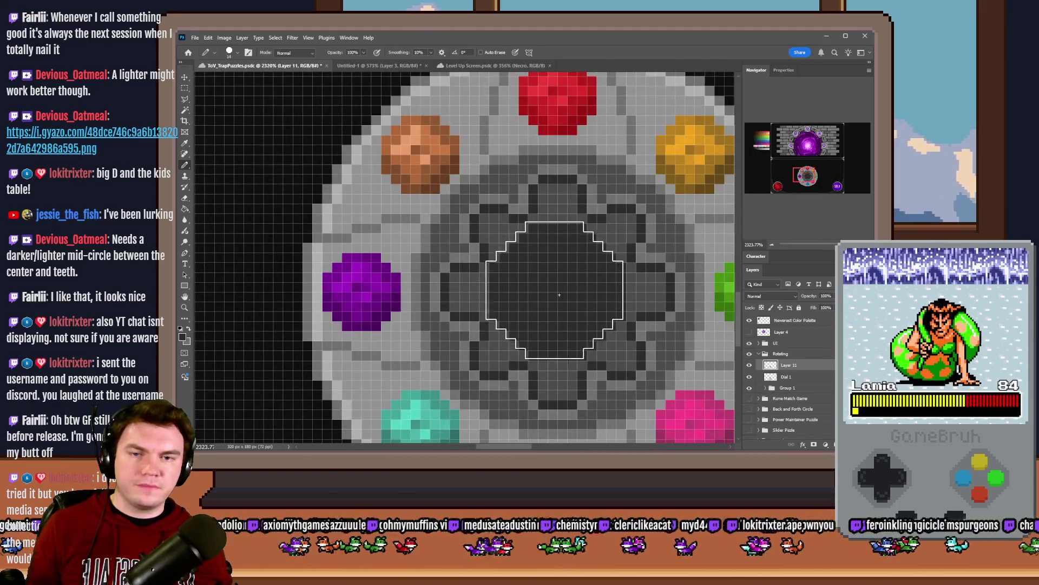
right_click(561, 295)
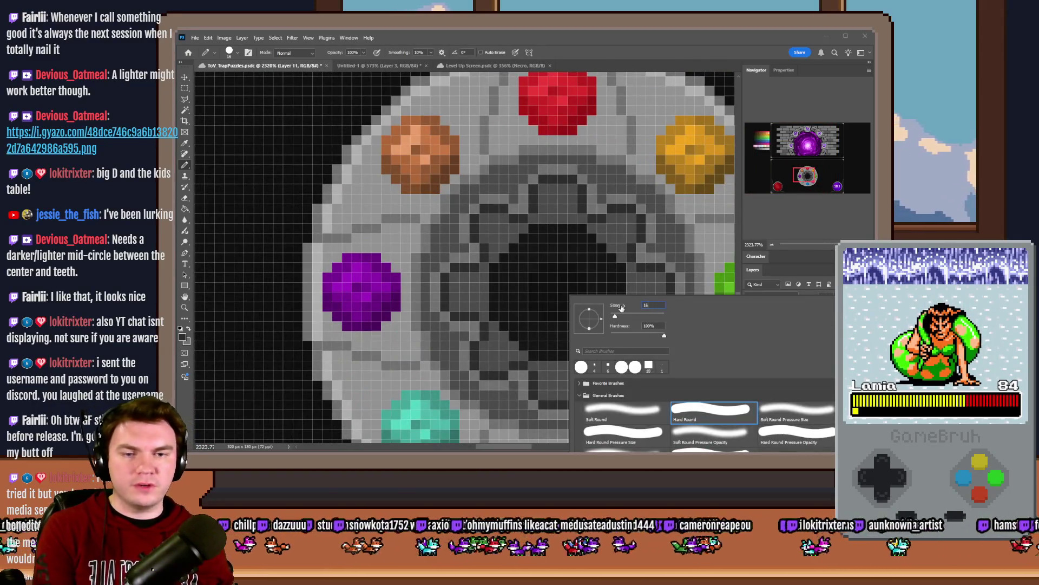
key("Return")
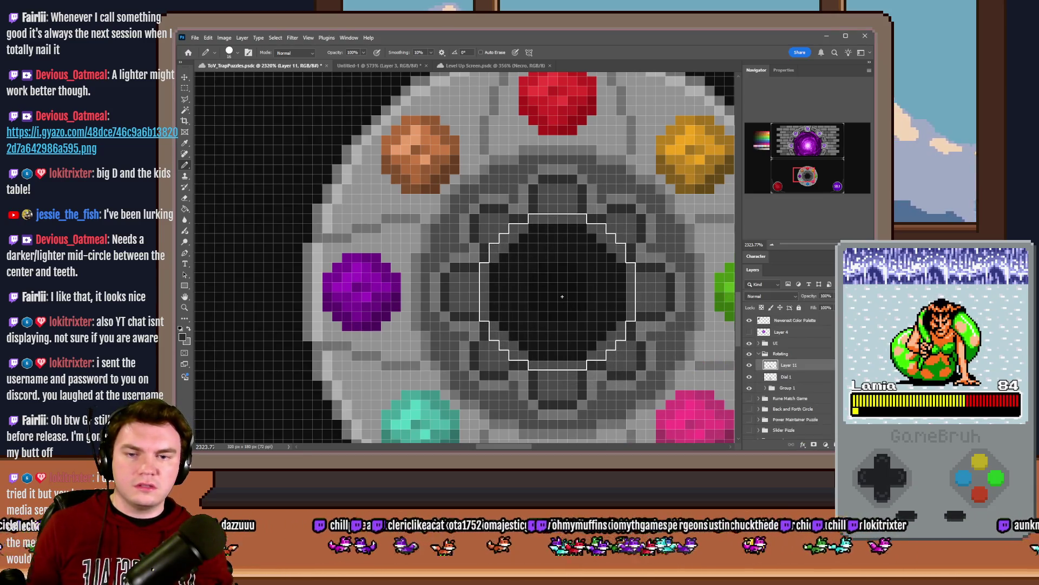
Step: Paint the dial's black centre dark grey, trying and undoing a darker shade
left_click(563, 296)
scroll(575, 305, "down", 10)
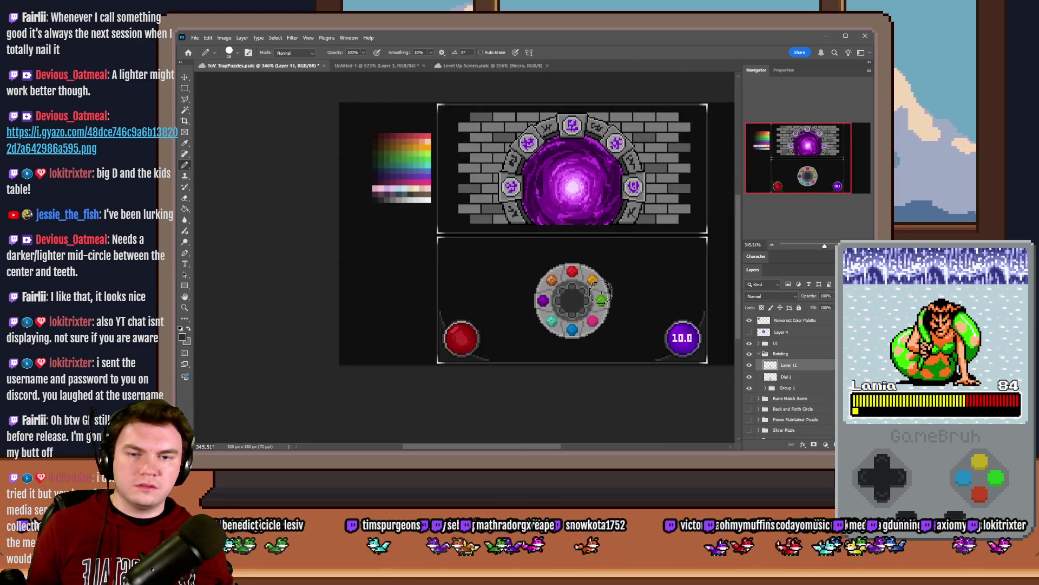
scroll(574, 301, "up", 10)
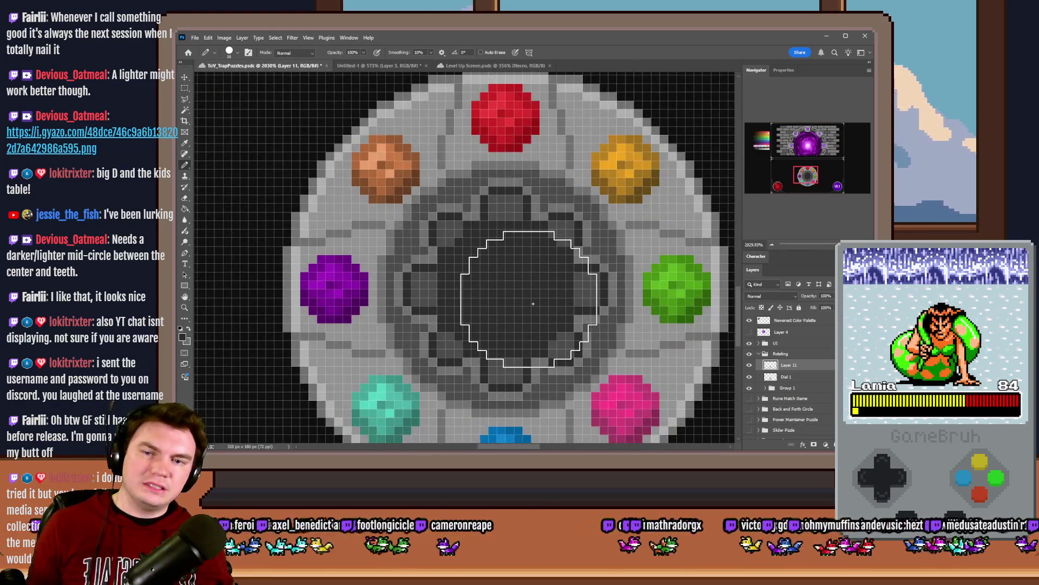
left_click(545, 284)
scroll(544, 284, "up", 3)
right_click(581, 292)
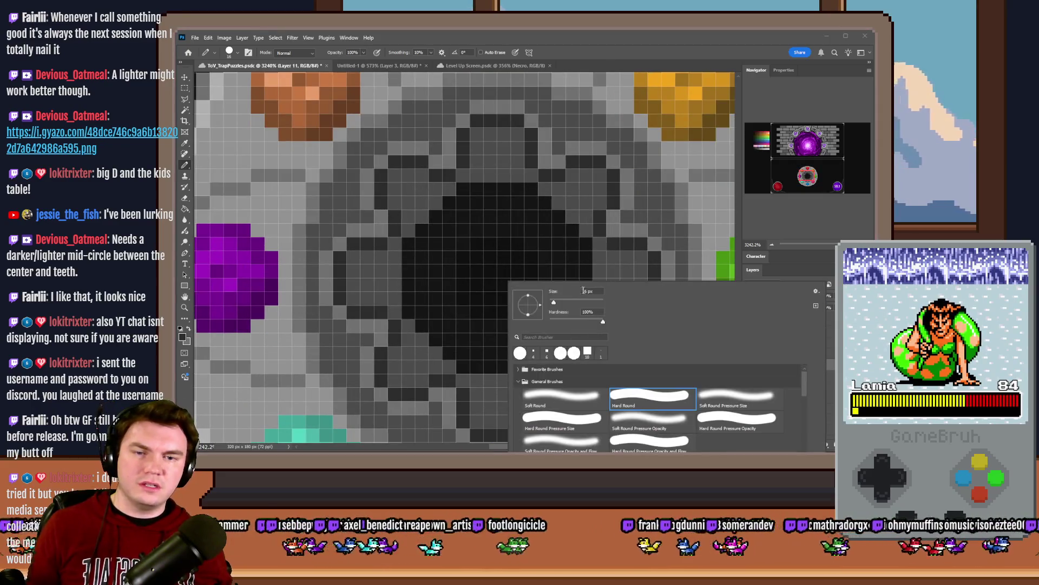
left_click_drag(552, 297, 550, 296)
key("Return")
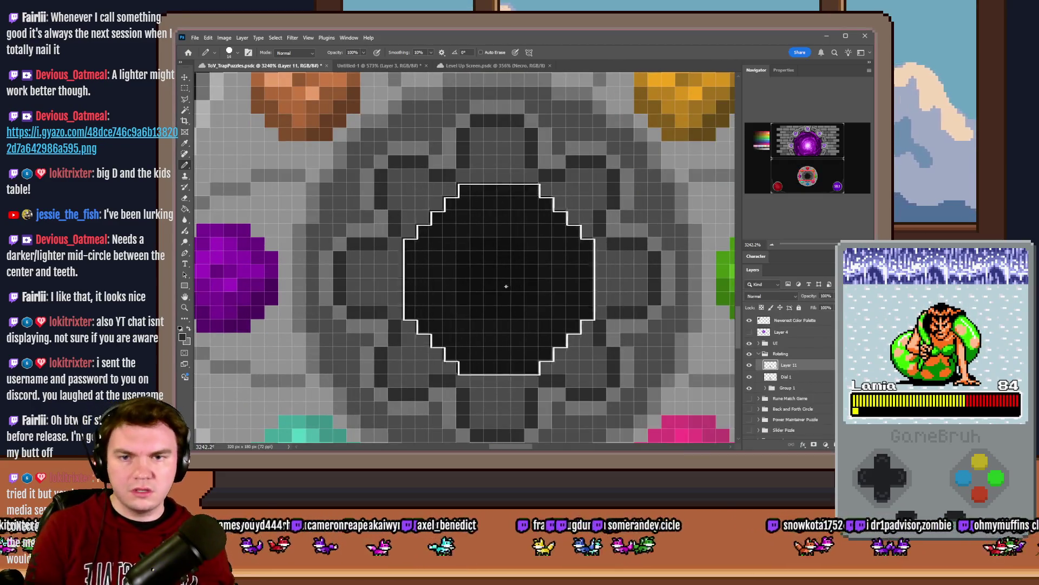
key("ctrl+z")
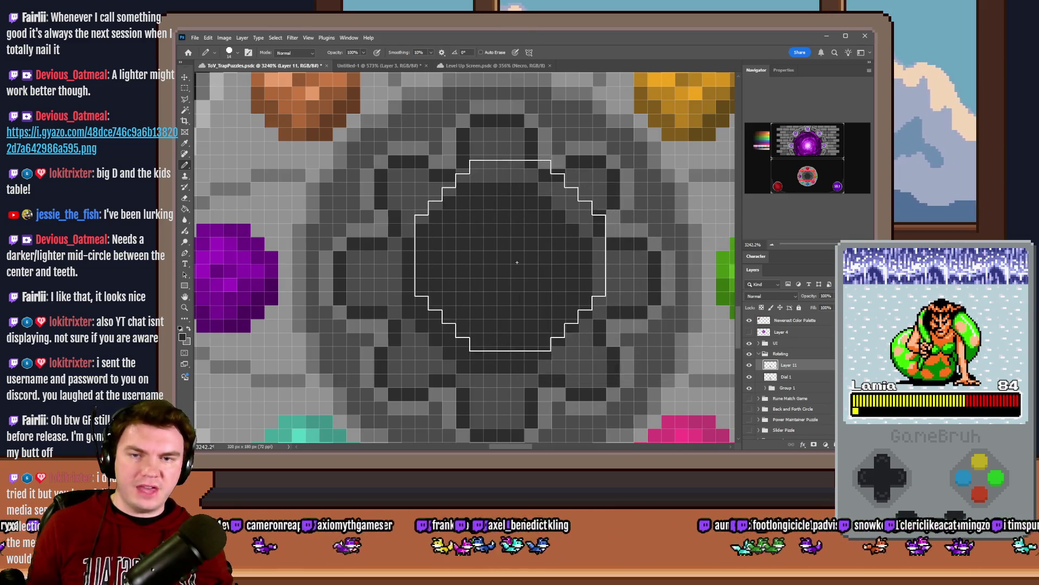
Step: Reduce the brush size to 10 px and finally to 8 px
right_click(580, 259)
type("10")
key("Return")
left_click(512, 289, "alt")
left_click(808, 175)
scroll(464, 291, "down", 10)
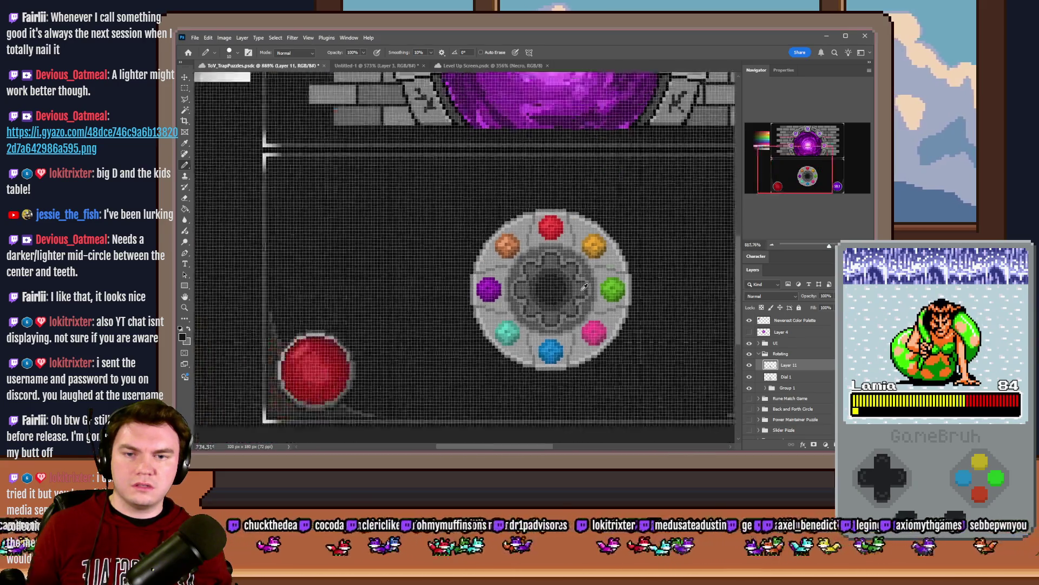
scroll(584, 287, "down", 4)
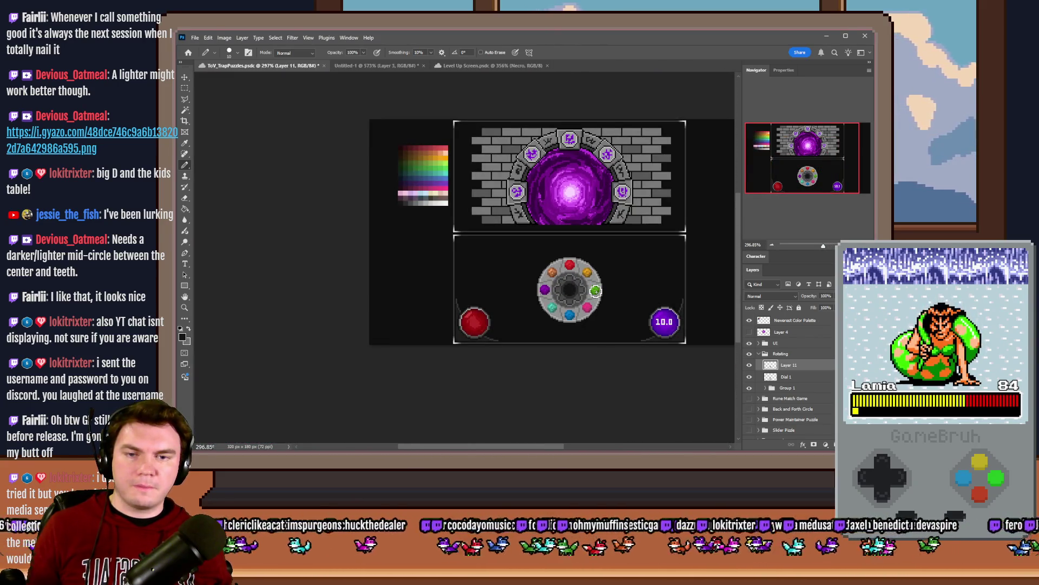
scroll(546, 277, "up", 8)
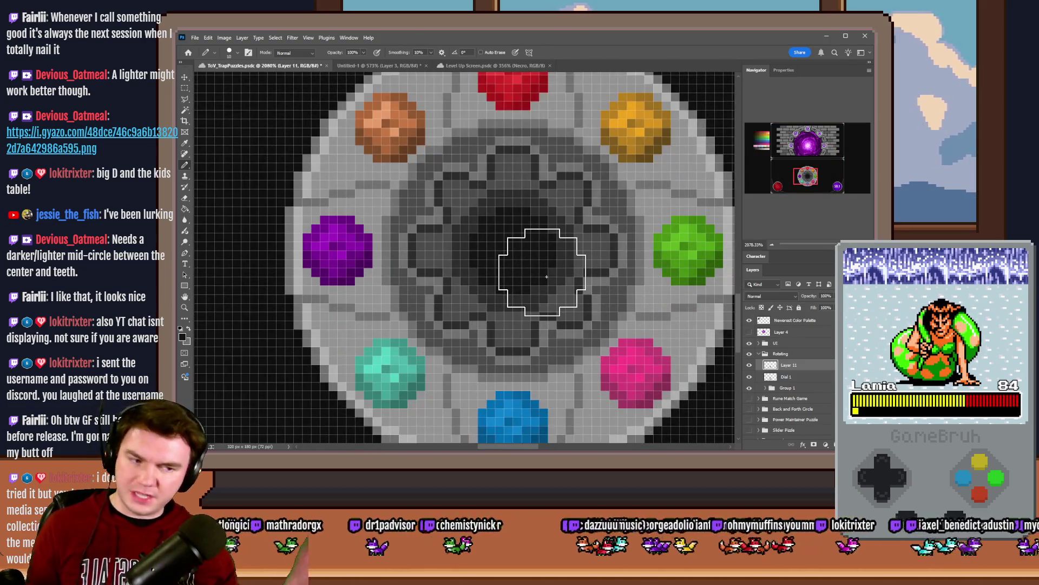
scroll(546, 277, "up", 2)
right_click(528, 249)
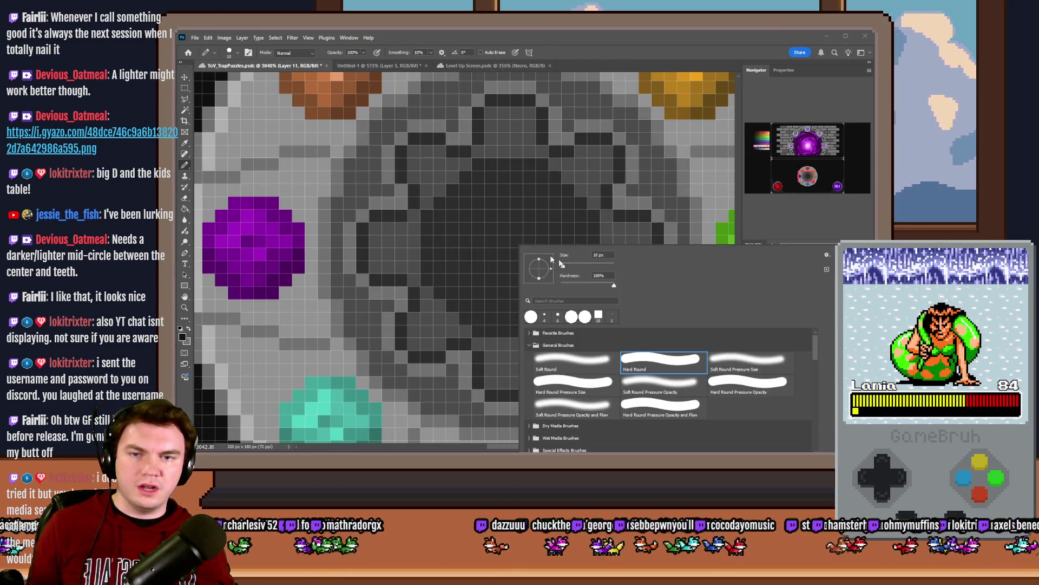
type("8")
key("Return")
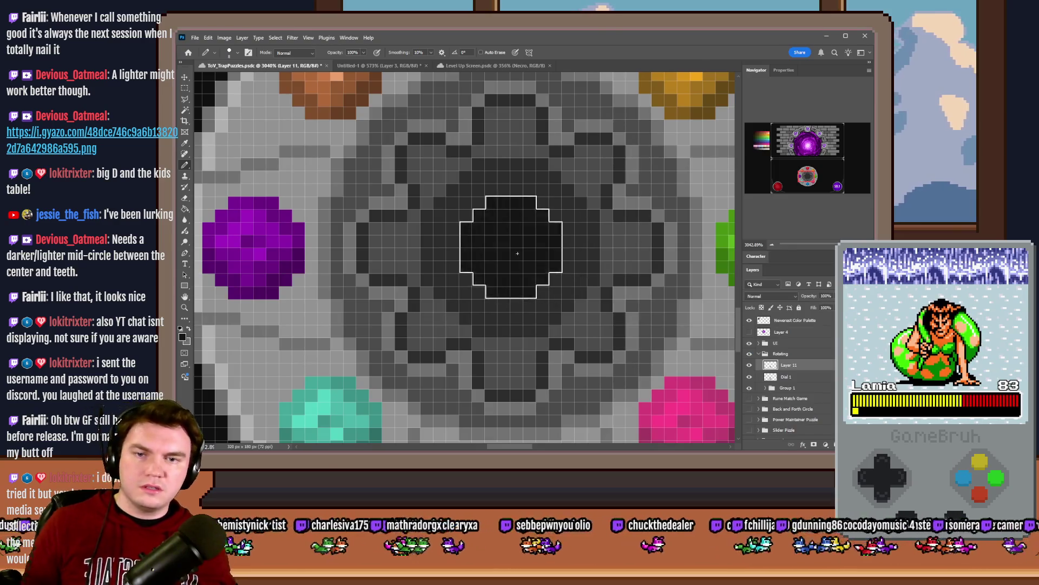
scroll(580, 309, "down", 8)
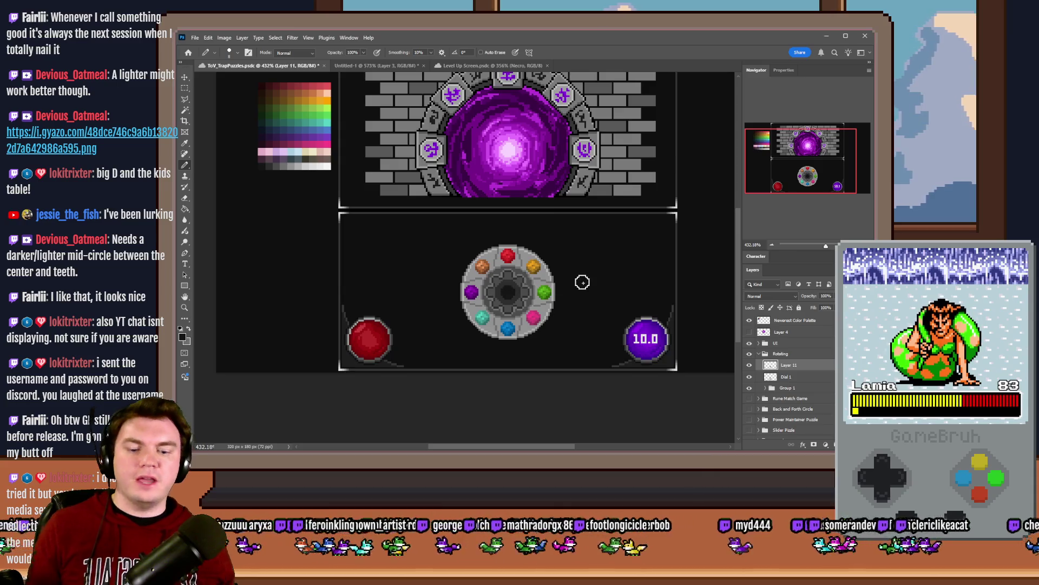
Step: Pencil dark pixels diagonally around the dial's centre hub and lower right, then fit the image
scroll(581, 282, "down", 1)
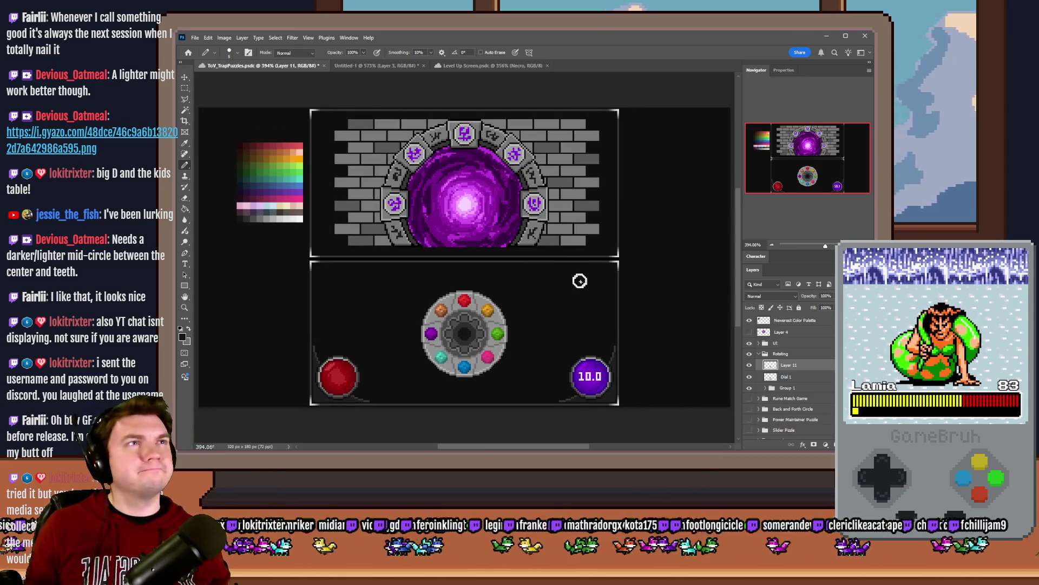
scroll(463, 366, "up", 3)
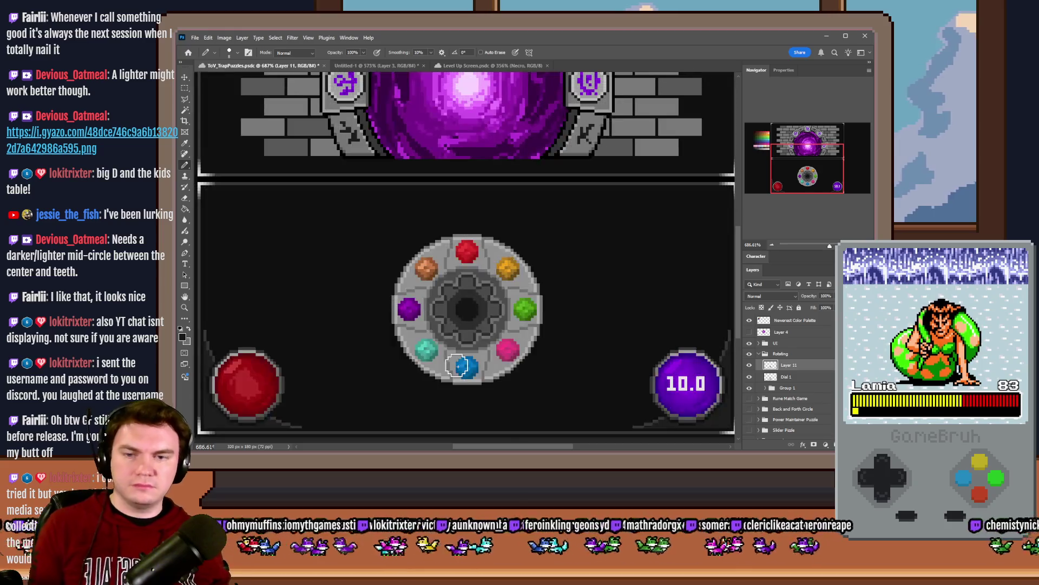
scroll(459, 368, "up", 3)
scroll(458, 336, "up", 1)
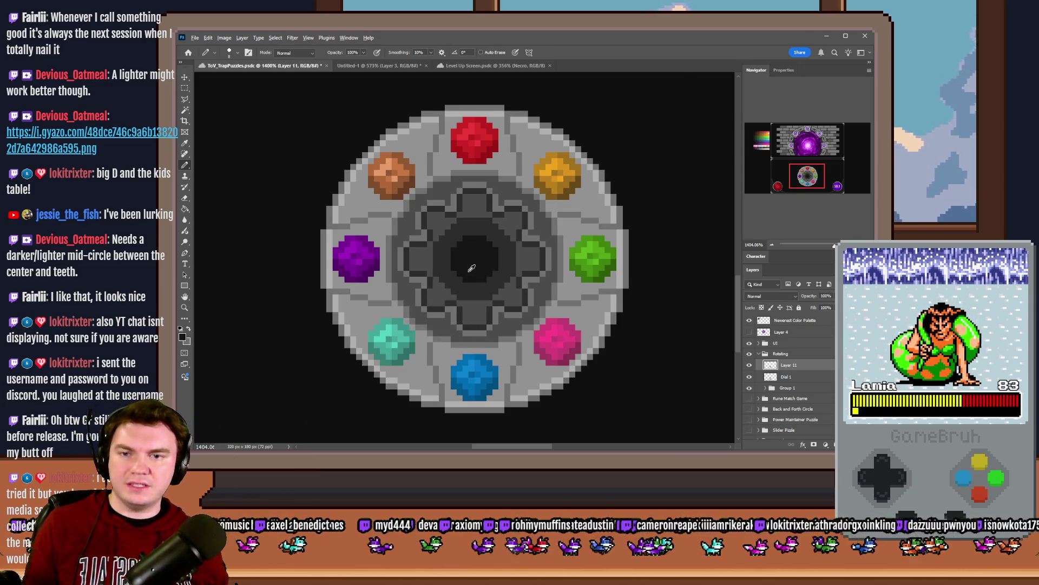
scroll(464, 265, "up", 1)
right_click(487, 227)
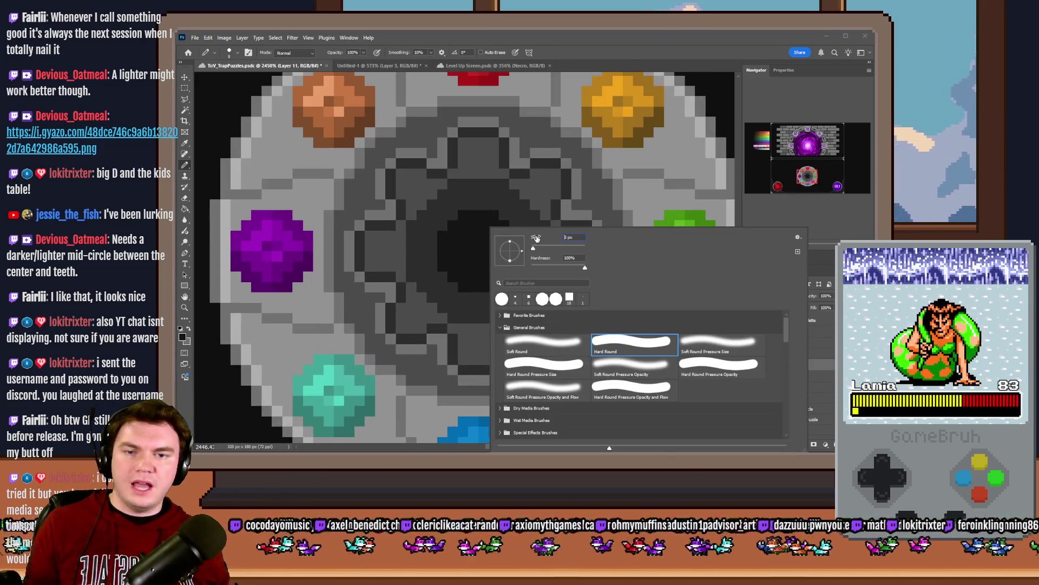
key("Return")
scroll(471, 195, "up", 1)
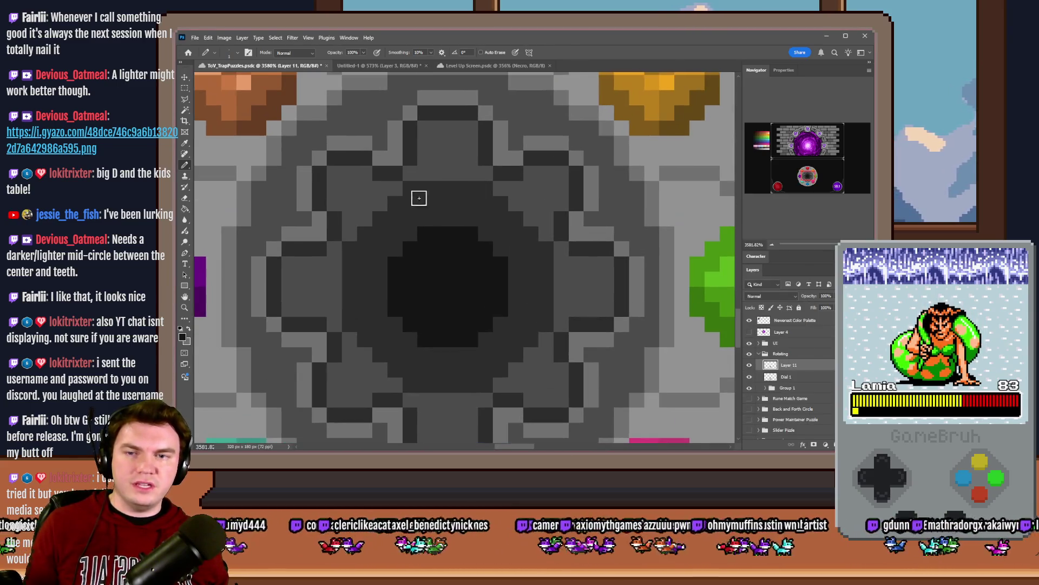
left_click_drag(496, 204, 533, 237)
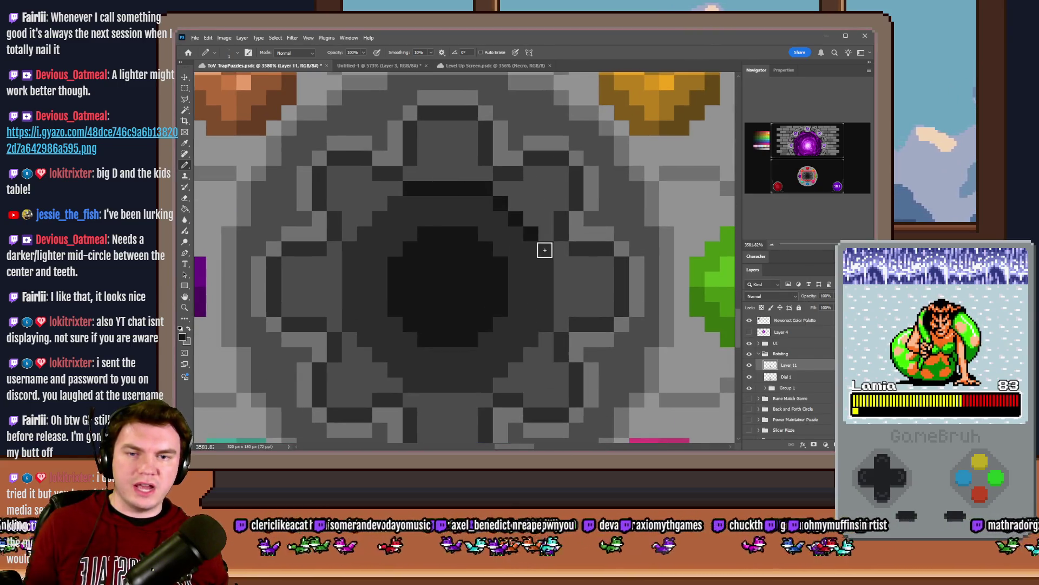
mouse_move(529, 341)
left_mouse_down()
mouse_move(501, 369)
mouse_move(454, 380)
mouse_move(404, 375)
mouse_move(350, 323)
mouse_move(355, 251)
mouse_move(392, 204)
left_mouse_up()
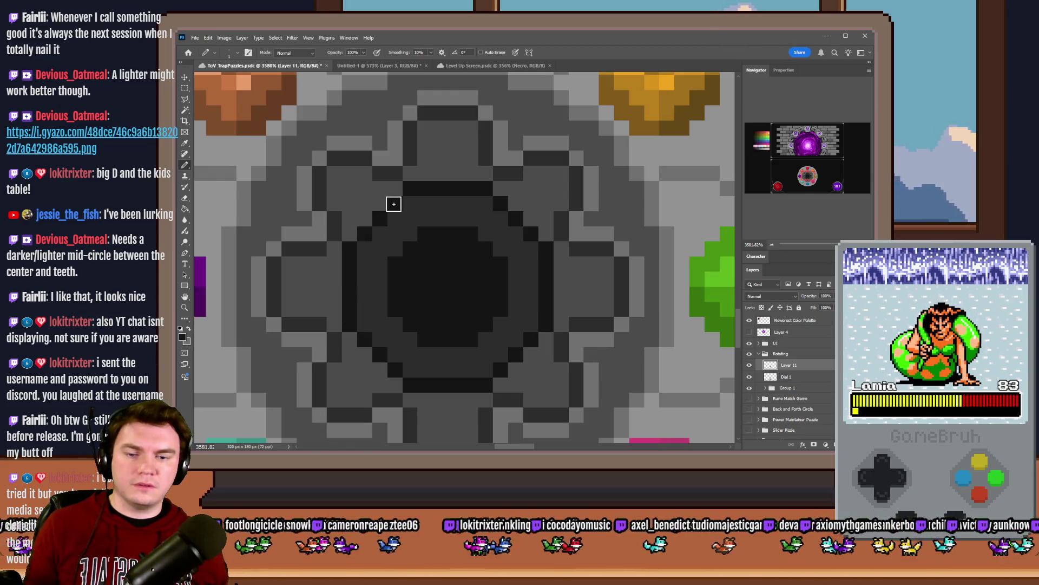
key("ctrl+0")
scroll(450, 369, "up", 4)
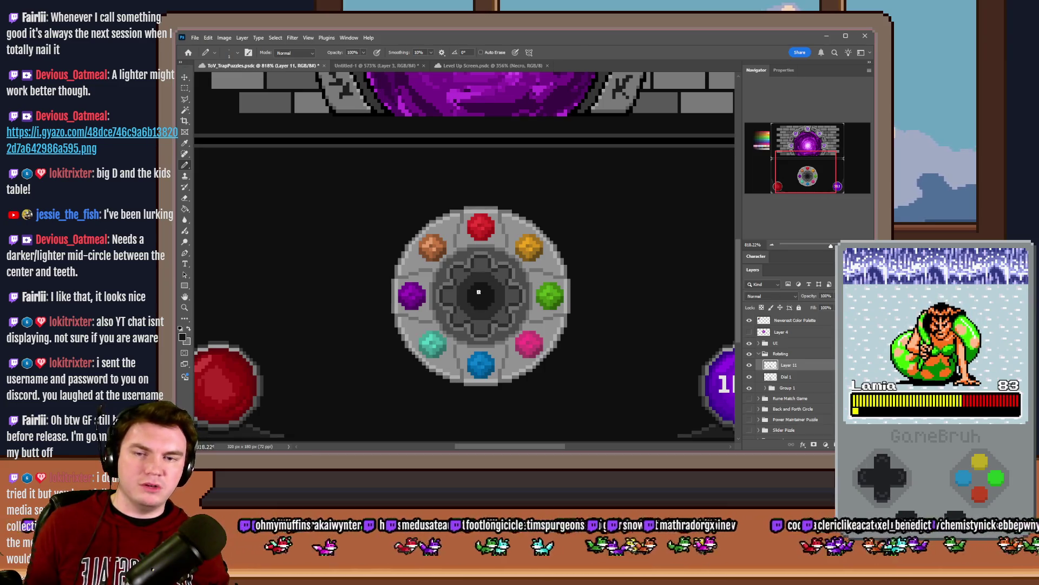
Step: Fill the dial's inner grey ring darker grey using the Paint Bucket set to Contiguous
scroll(482, 291, "up", 3)
left_click(185, 209)
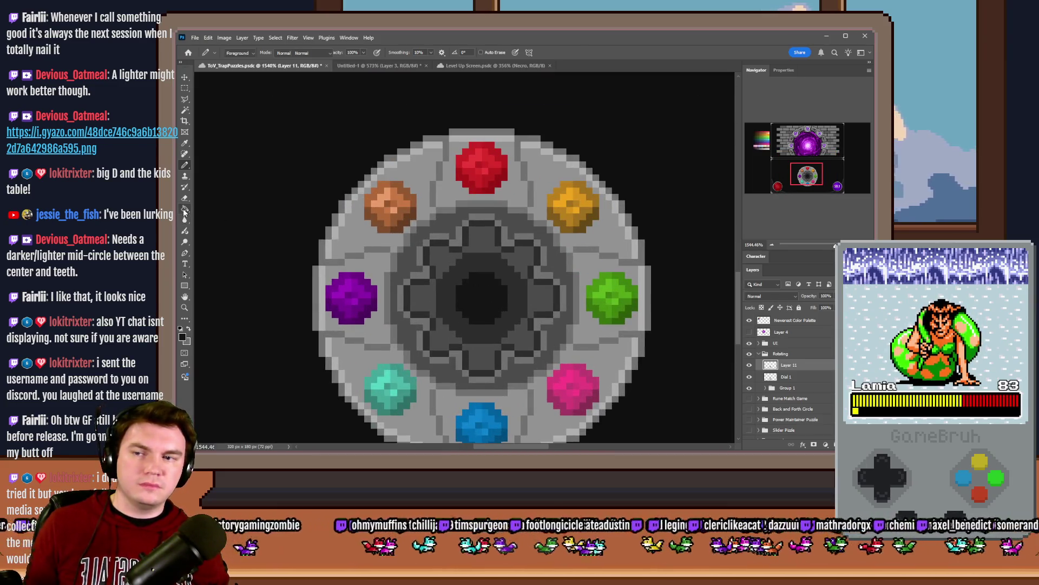
left_click(469, 224)
key("ctrl+z")
left_click(447, 52)
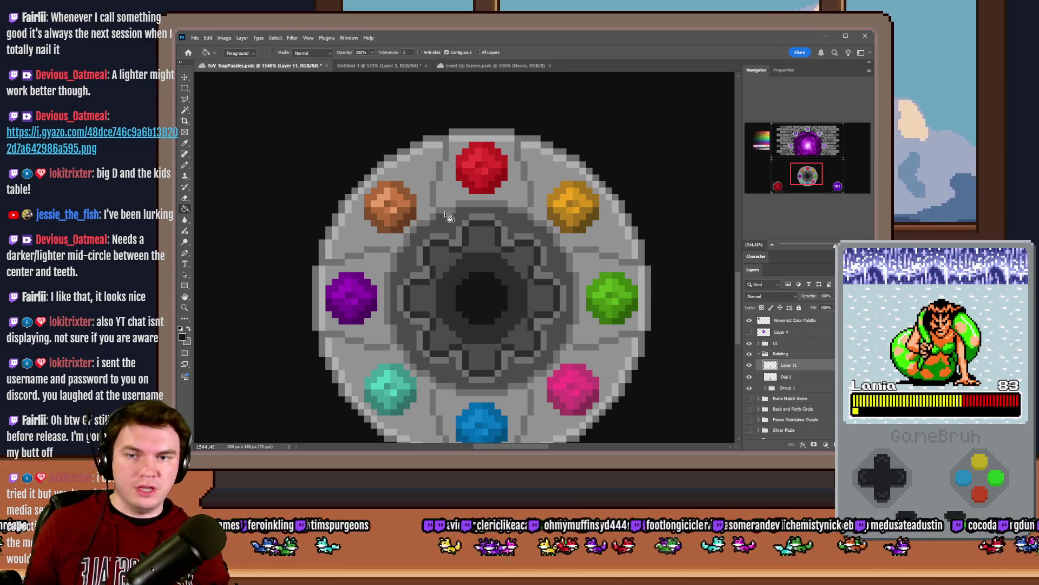
left_click(449, 226)
scroll(530, 242, "down", 4)
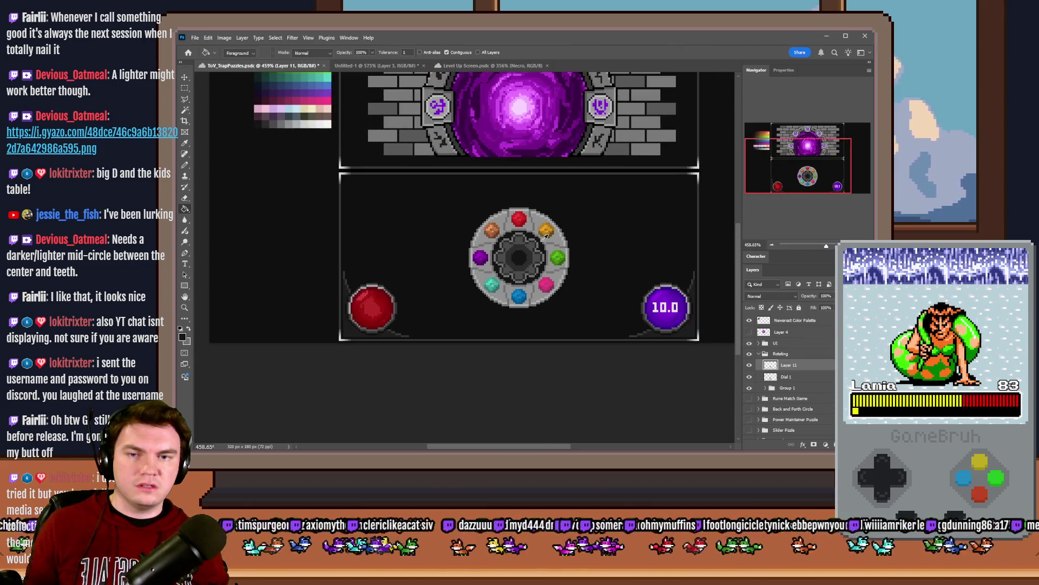
scroll(521, 237, "up", 2)
scroll(520, 237, "up", 2)
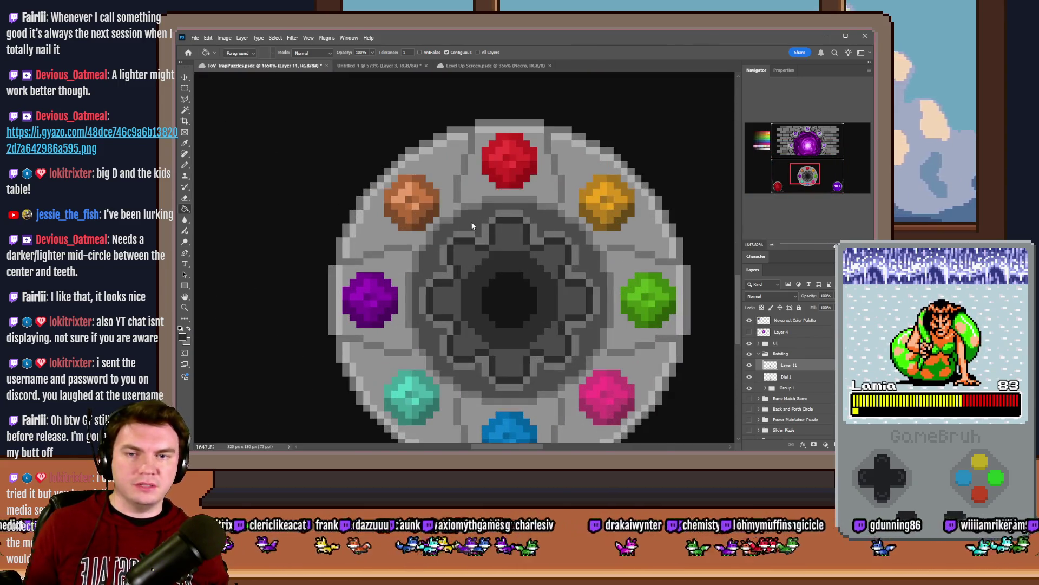
left_click(478, 258)
Step: Switch back to the Pencil, fit the image in view, and remove the separate shading layer
scroll(482, 260, "down", 6)
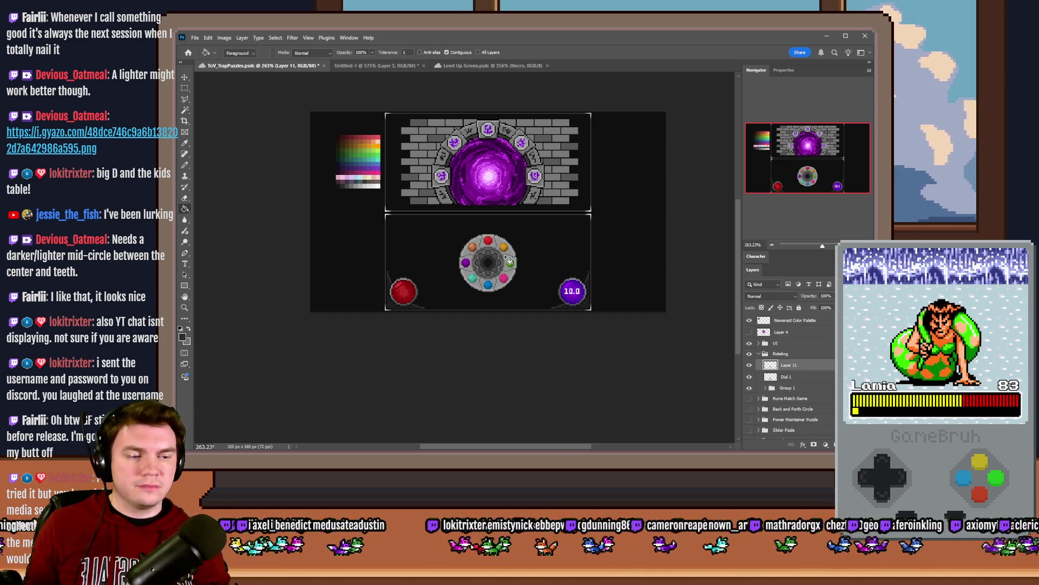
scroll(496, 248, "up", 3)
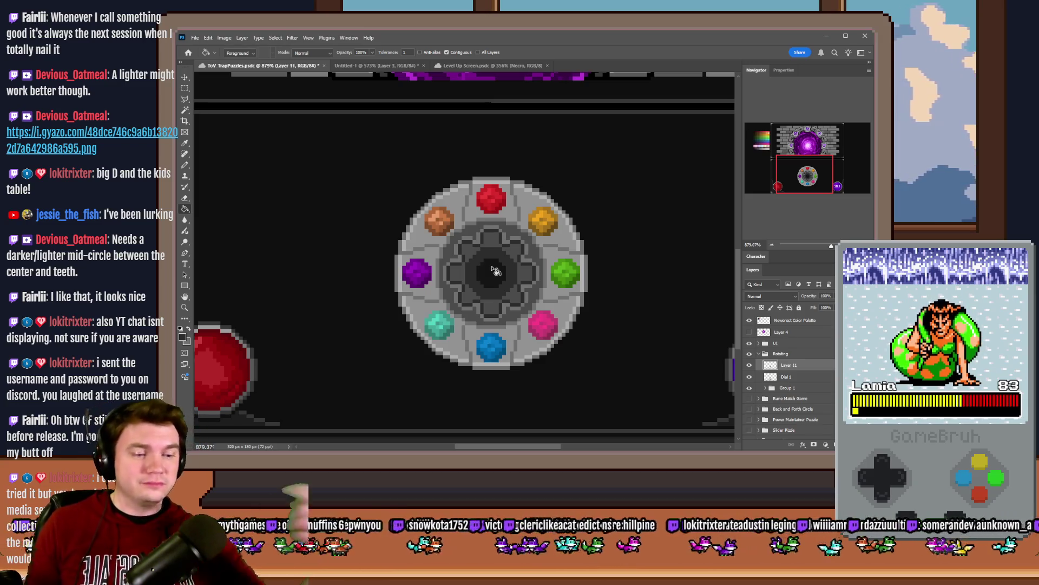
scroll(493, 271, "up", 1)
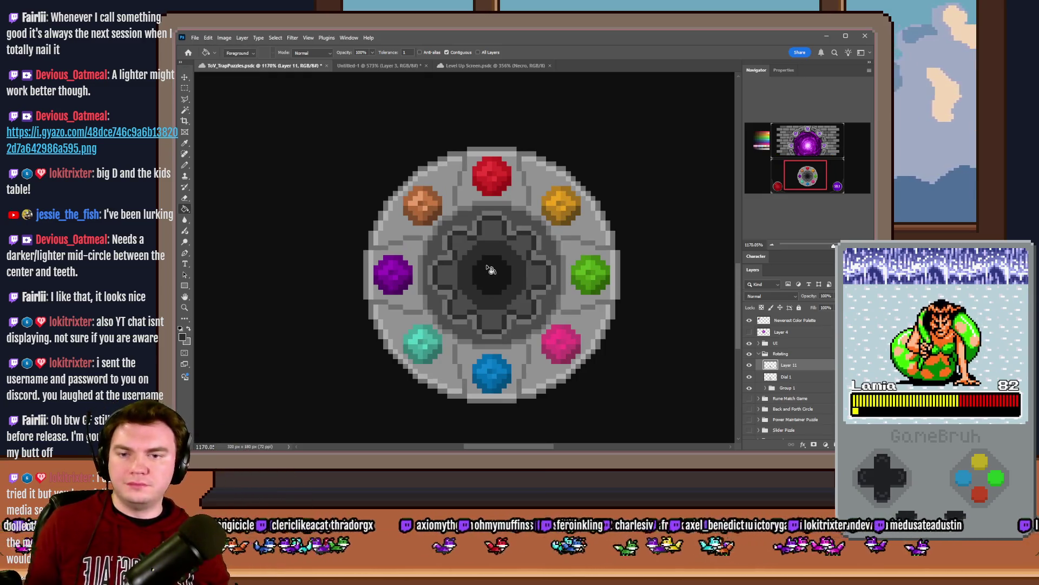
left_click(184, 166)
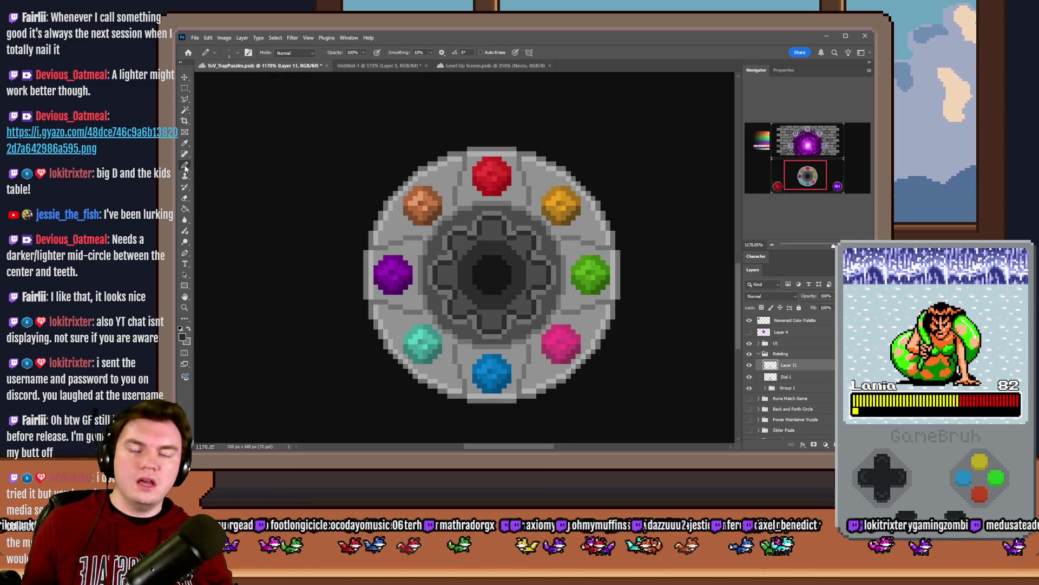
key("ctrl+0")
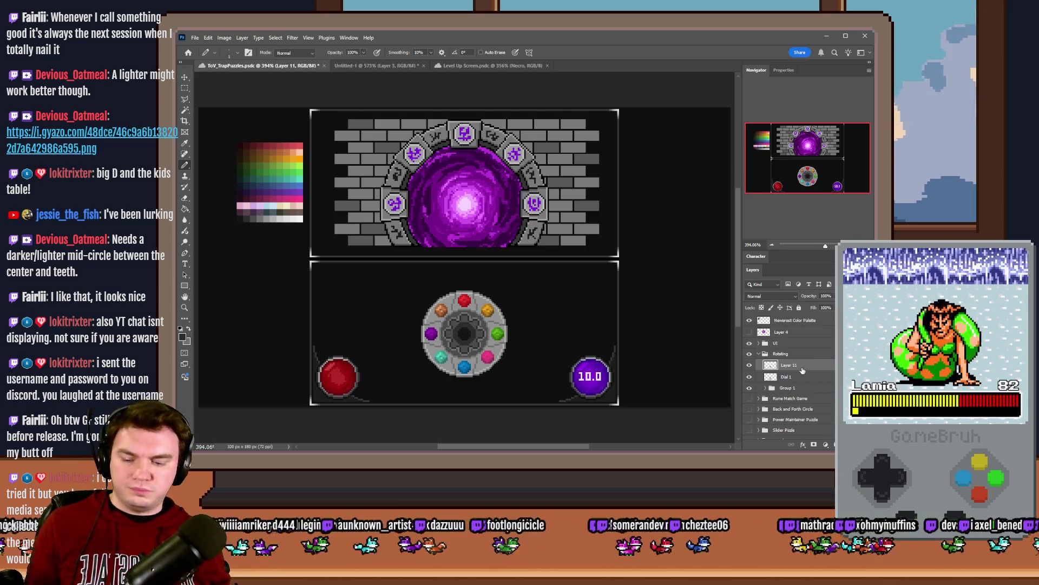
key("Delete")
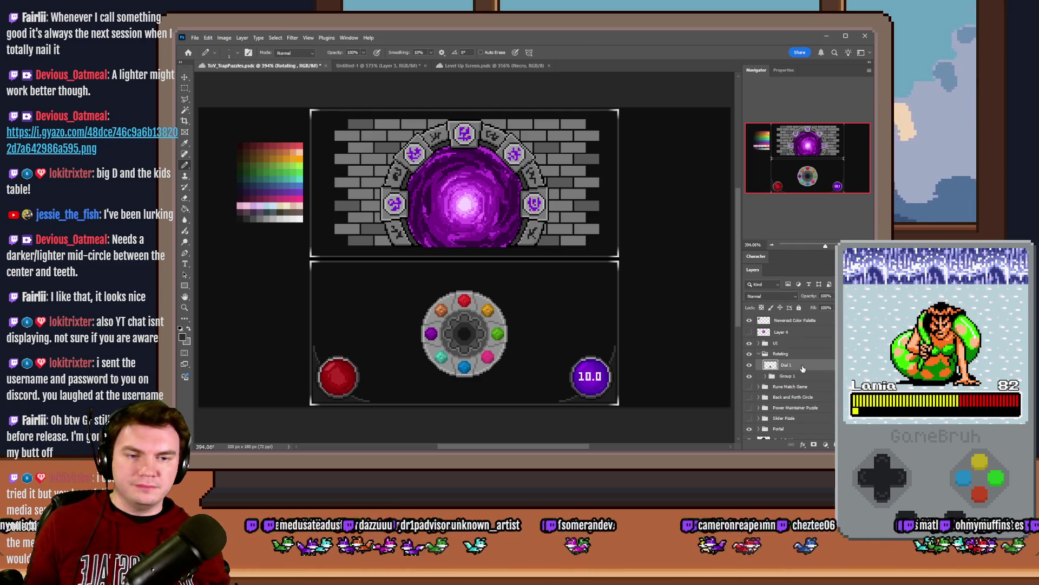
Step: Reposition the dial in the lower panel and duplicate it as Dial 1 copy
scroll(487, 356, "up", 2)
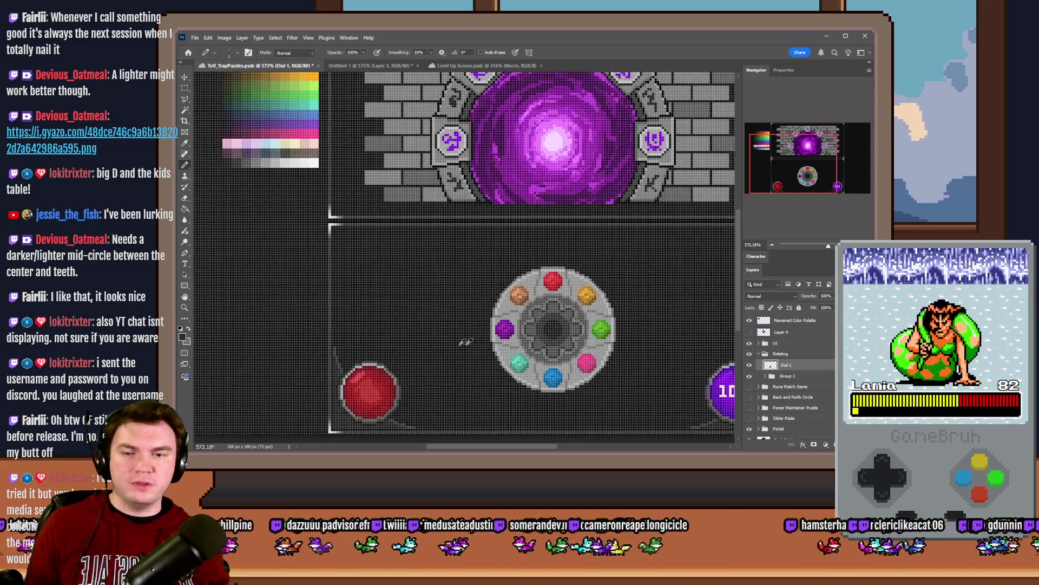
mouse_move(550, 331)
left_mouse_down()
mouse_move(455, 333)
mouse_move(644, 350)
left_mouse_up()
key("ctrl+j")
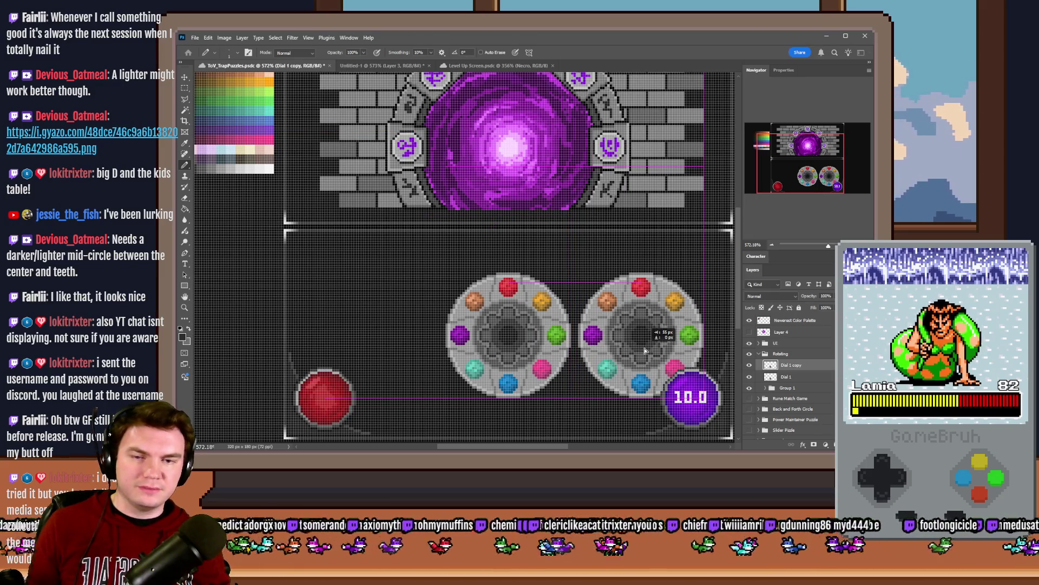
Step: Hide the red orb button and the 10.0 timer
scroll(644, 350, "up", 3)
scroll(652, 347, "down", 3)
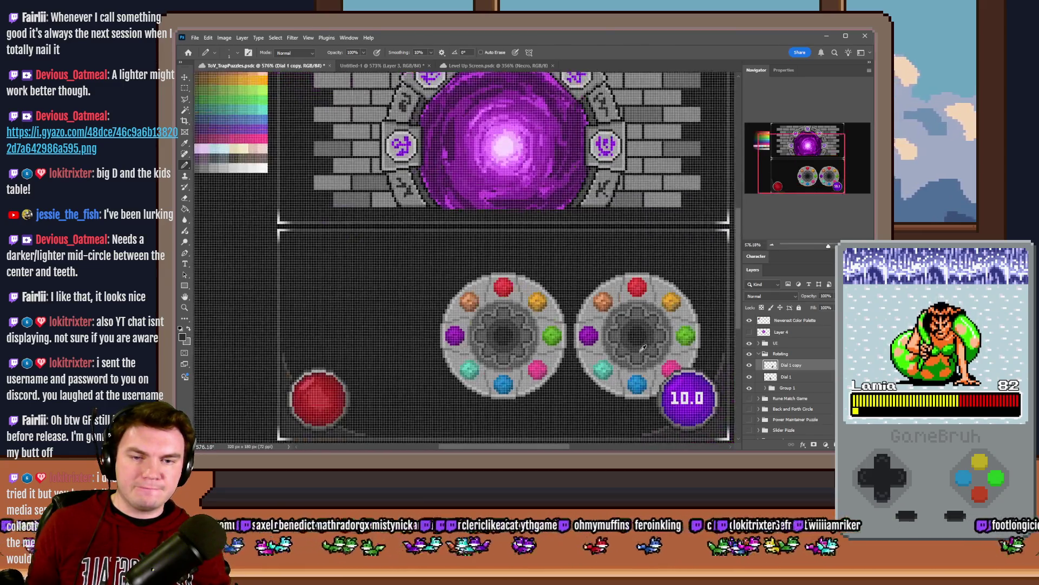
scroll(643, 348, "down", 2)
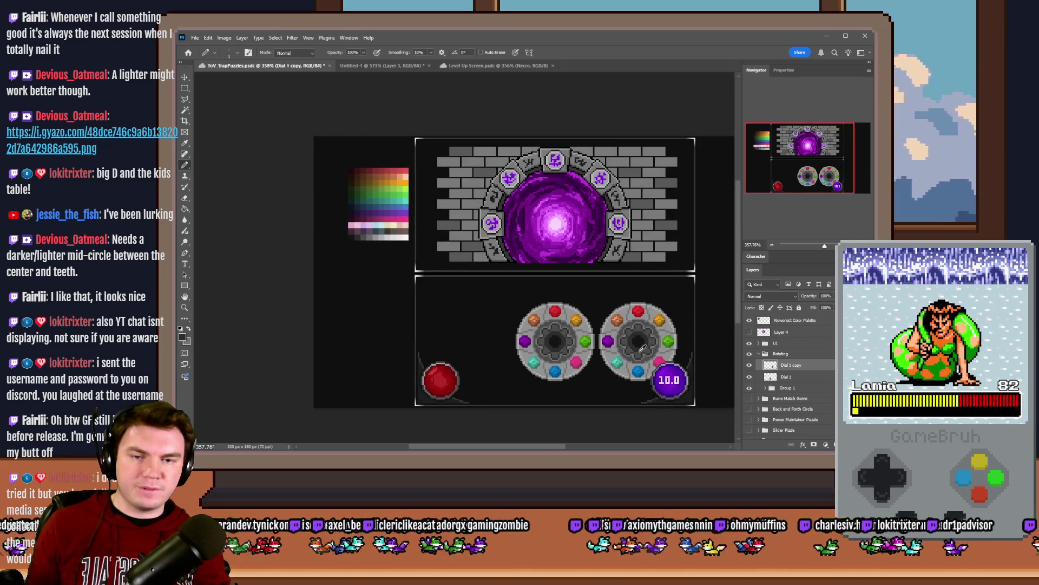
scroll(643, 348, "up", 1)
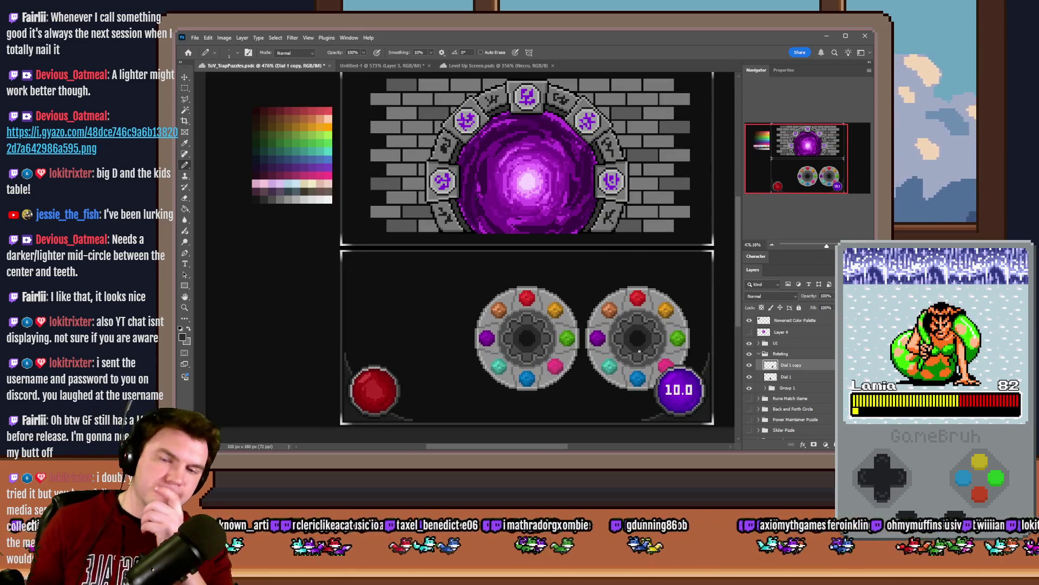
scroll(642, 352, "up", 3)
scroll(642, 352, "down", 3)
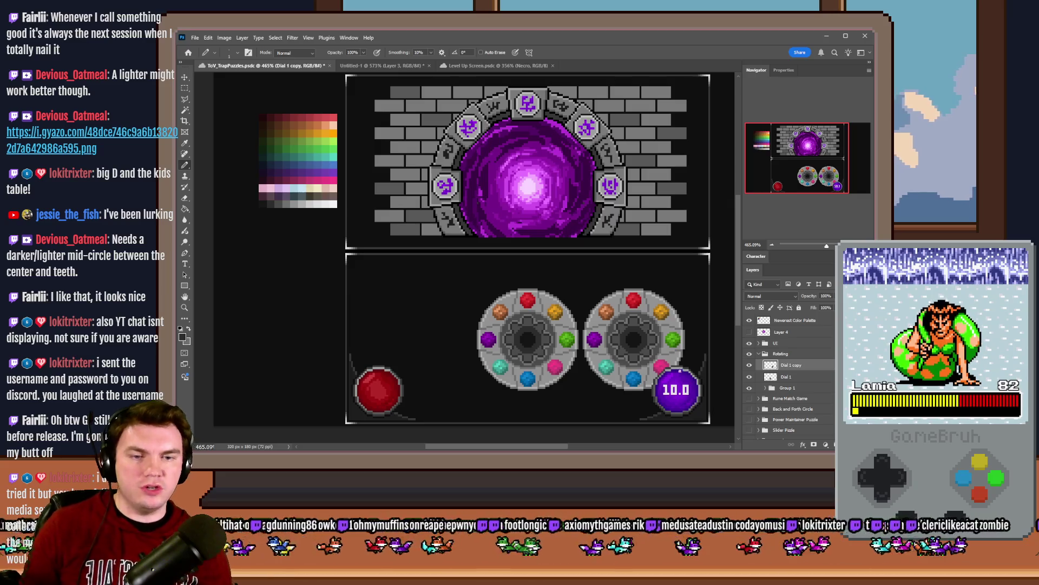
left_click(749, 344)
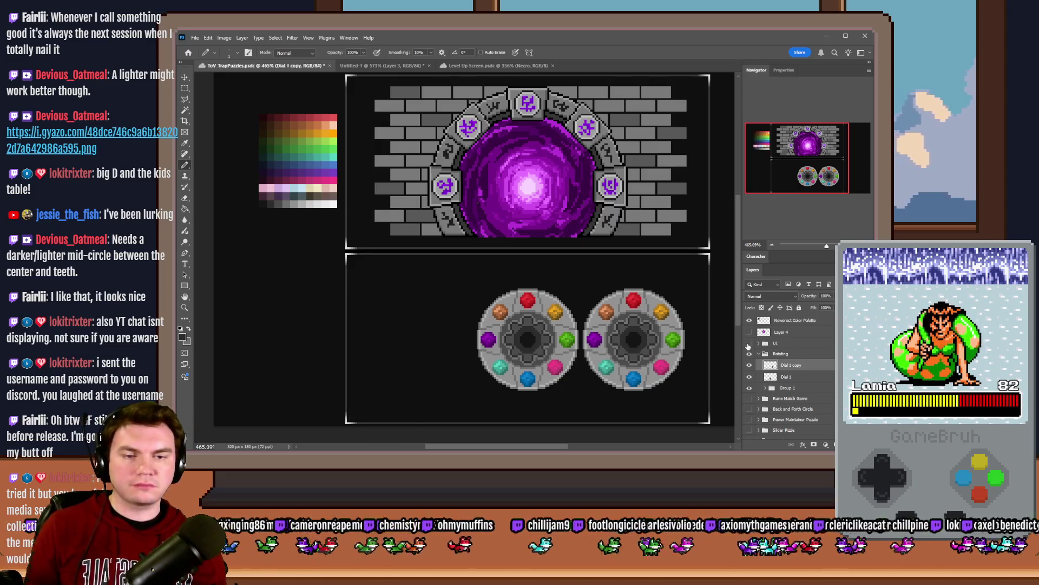
left_click(805, 380)
key("ctrl+j")
left_click_drag(805, 380, 794, 393)
left_click_drag(575, 368, 467, 367)
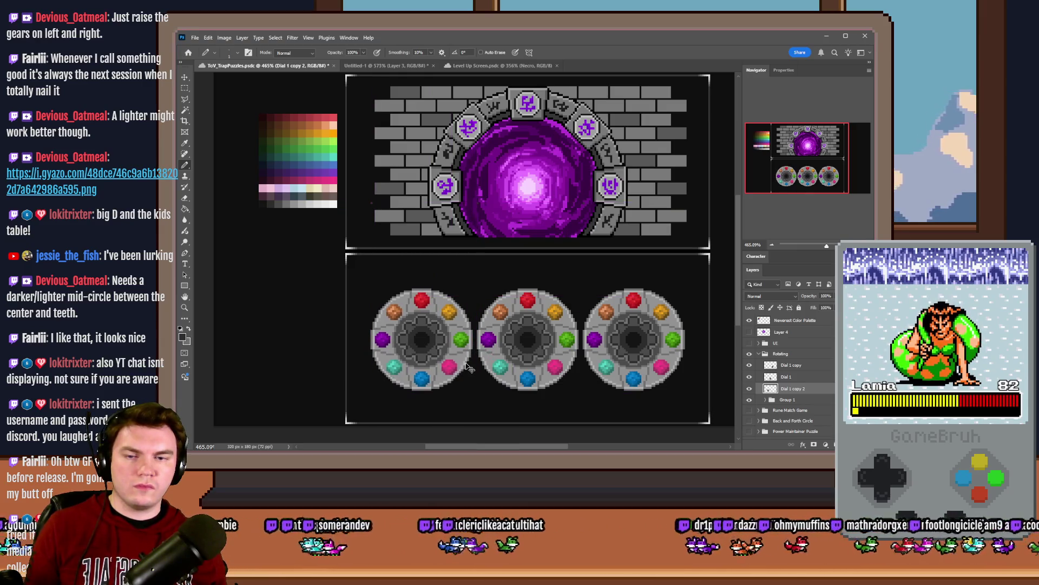
key("m")
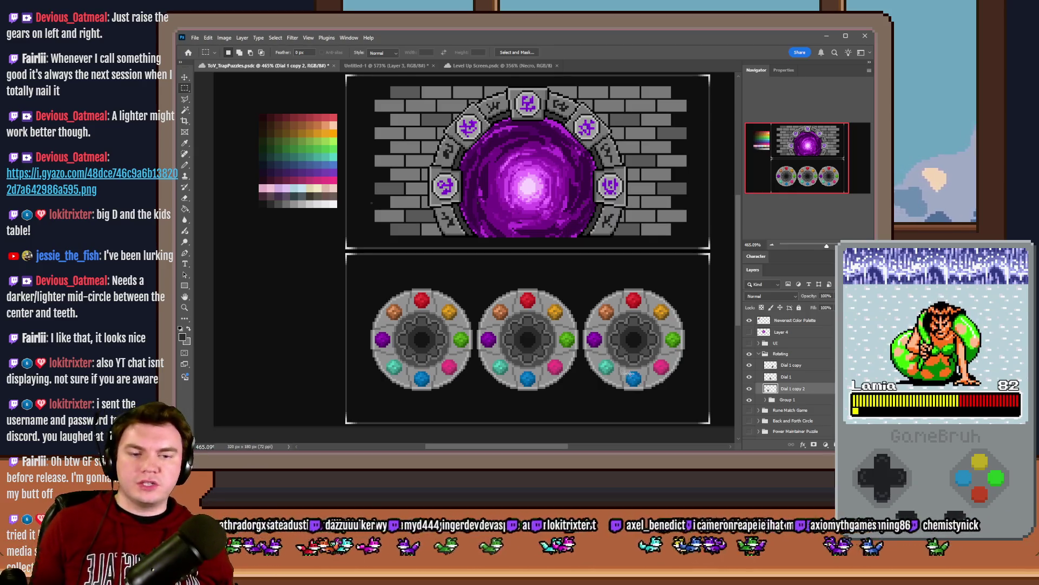
left_click(749, 343)
left_click(789, 367, "ctrl")
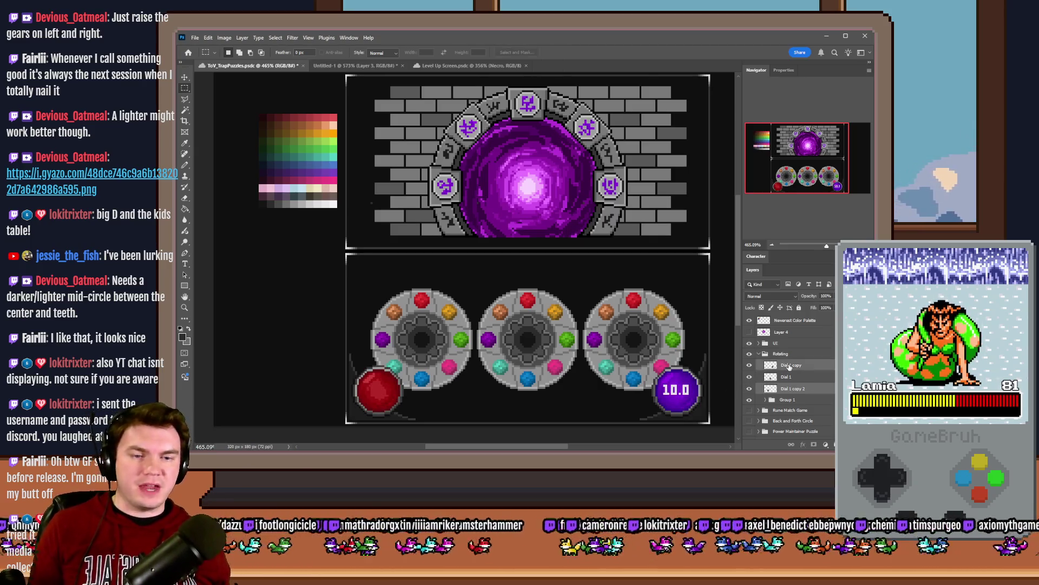
key("ctrl+Up")
key("ctrl+Up")
key("ctrl+Up")
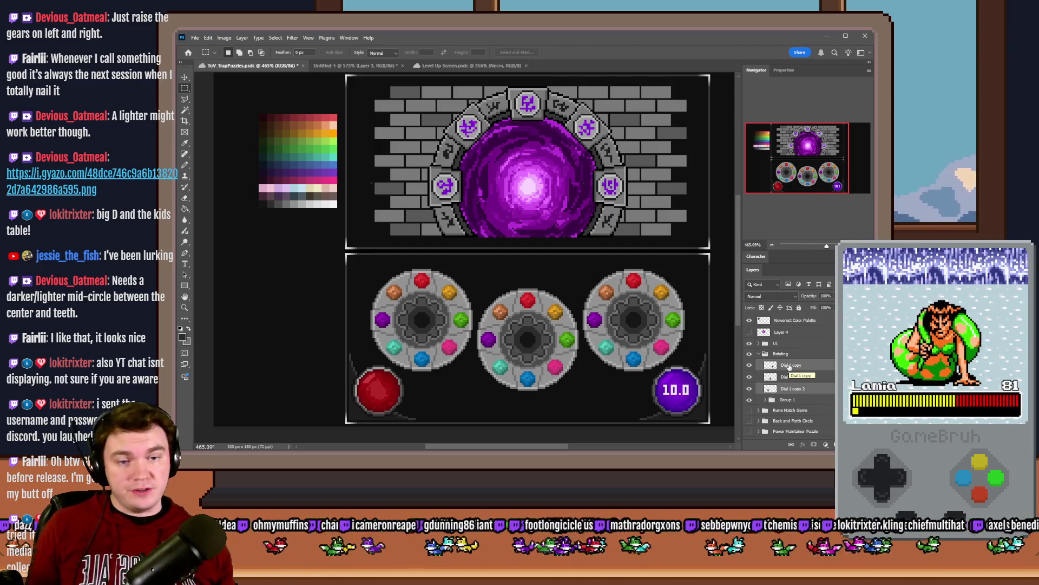
key("ctrl+z")
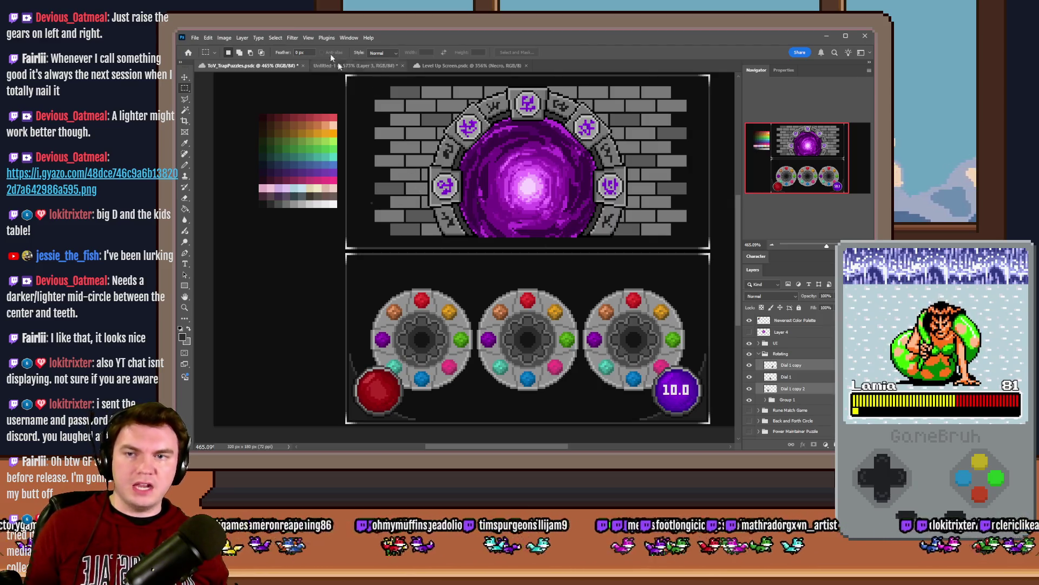
left_click(346, 65)
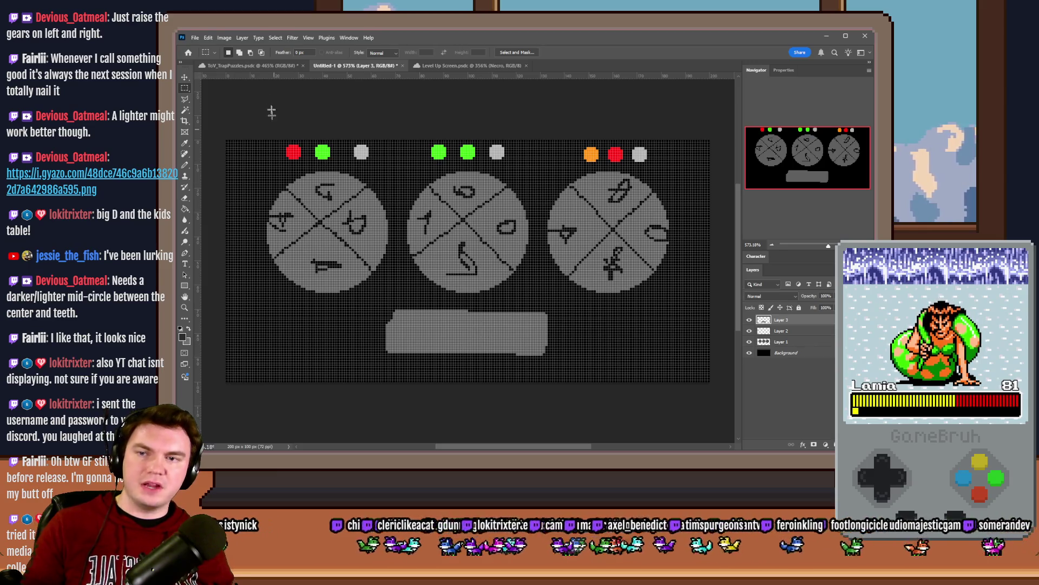
left_click(249, 66)
mouse_move(368, 264)
left_mouse_down()
mouse_move(431, 281)
mouse_move(554, 284)
left_mouse_up()
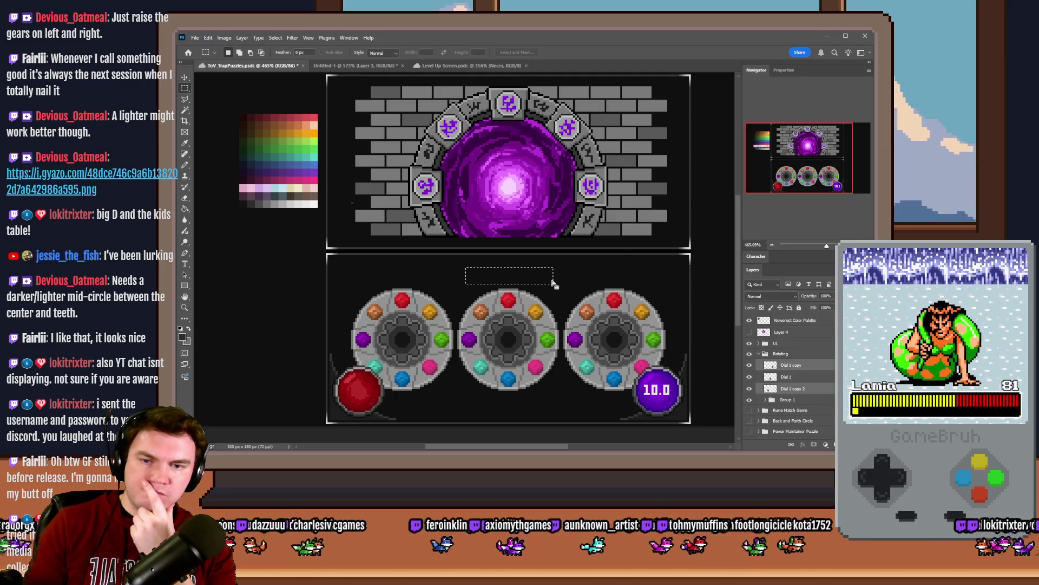
Step: Level the side gem dials with the centre dial, then switch to the maximized Hit and Blow page
left_click(567, 295)
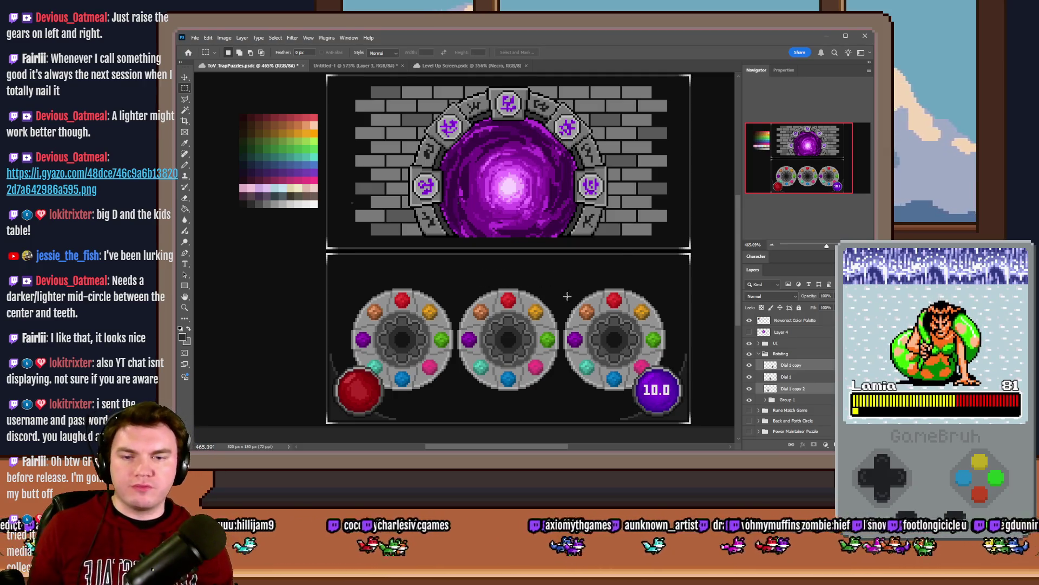
key("Up")
key("Up")
key("Up")
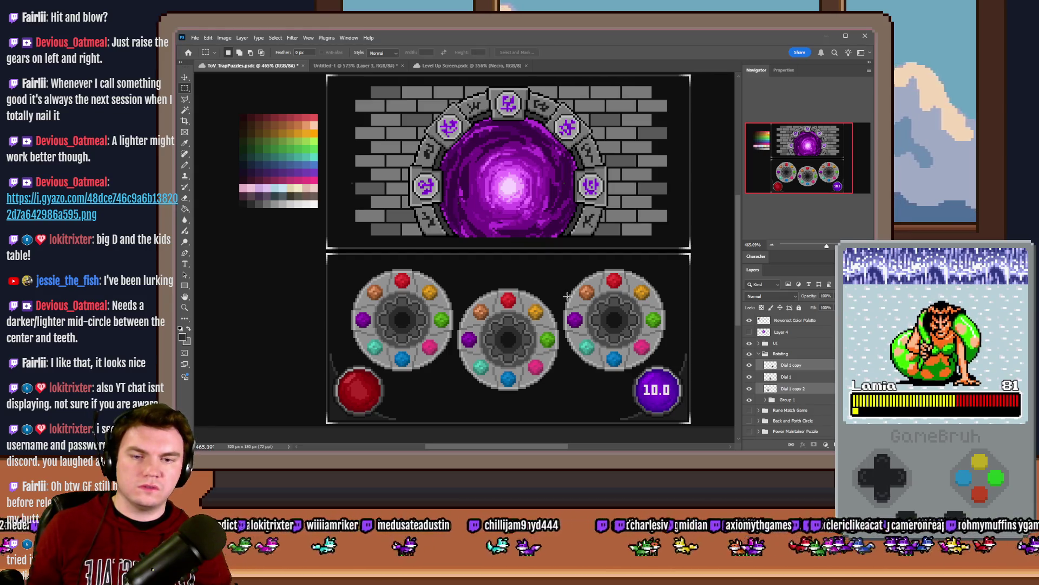
left_click(803, 366)
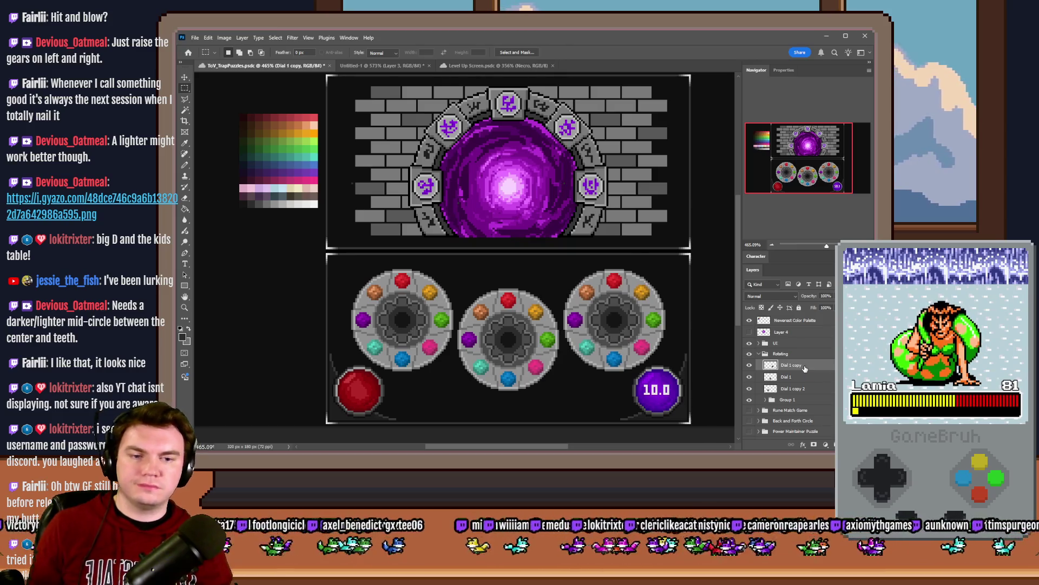
left_click(809, 389, "ctrl")
key("Down")
key("Down")
key("Down")
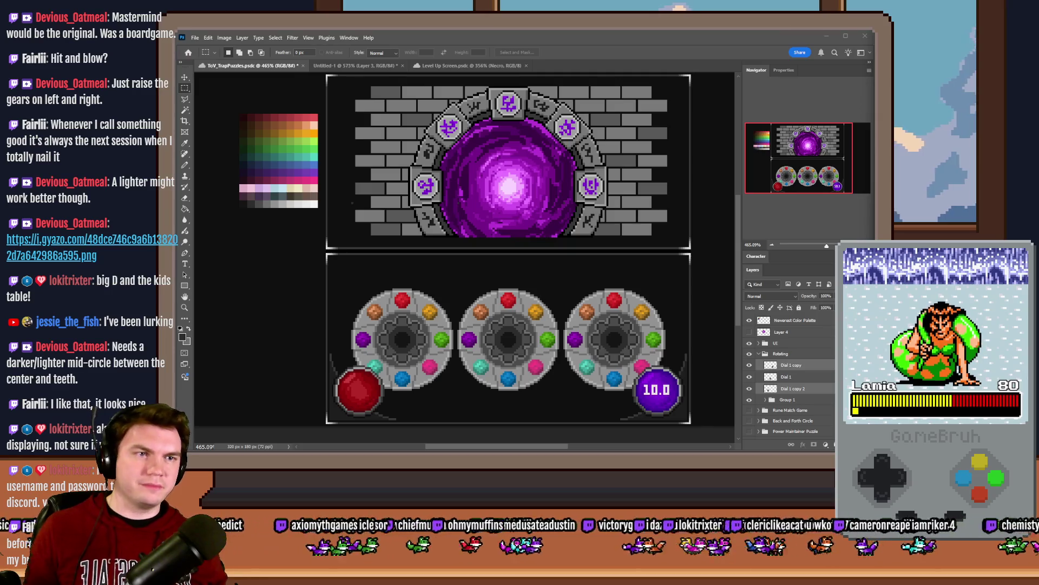
key("alt+Tab")
double_click(774, 79)
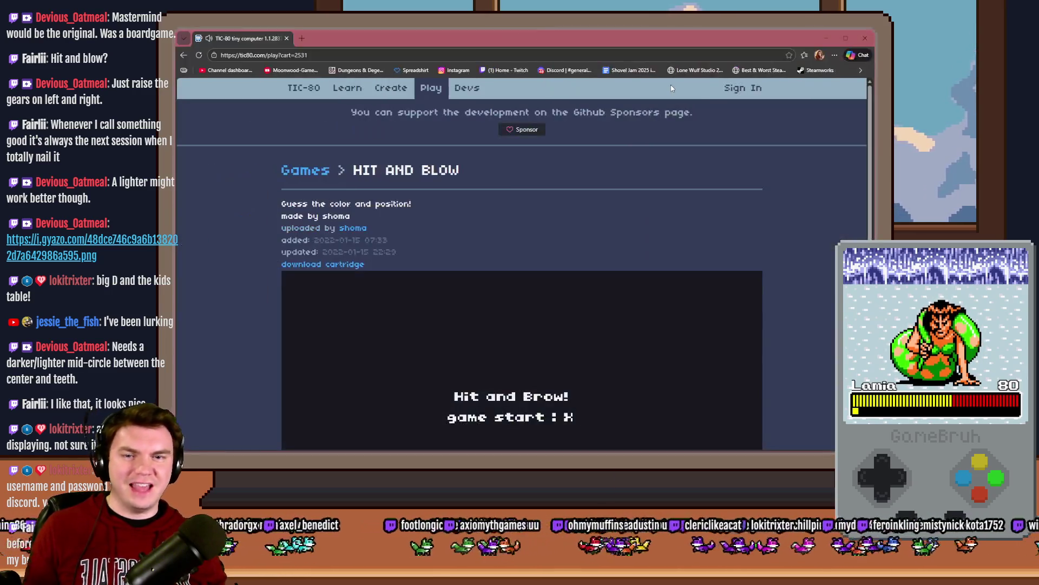
Step: Start Hit and Blow and submit a first guess beginning white, crimson, orange
scroll(676, 256, "down", 3)
scroll(781, 264, "up", 1)
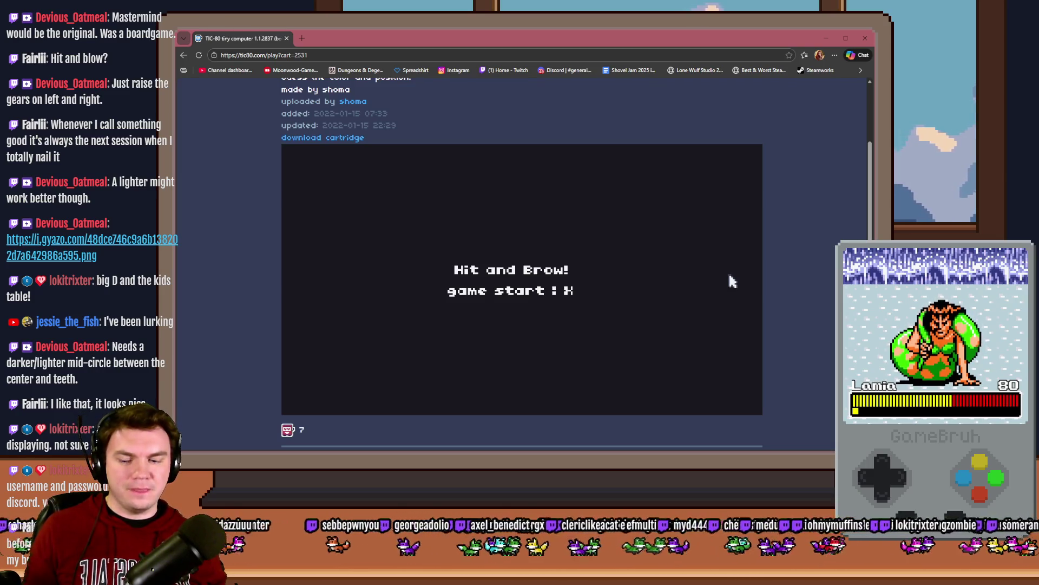
key("x")
key("Right")
key("Right")
key("Right")
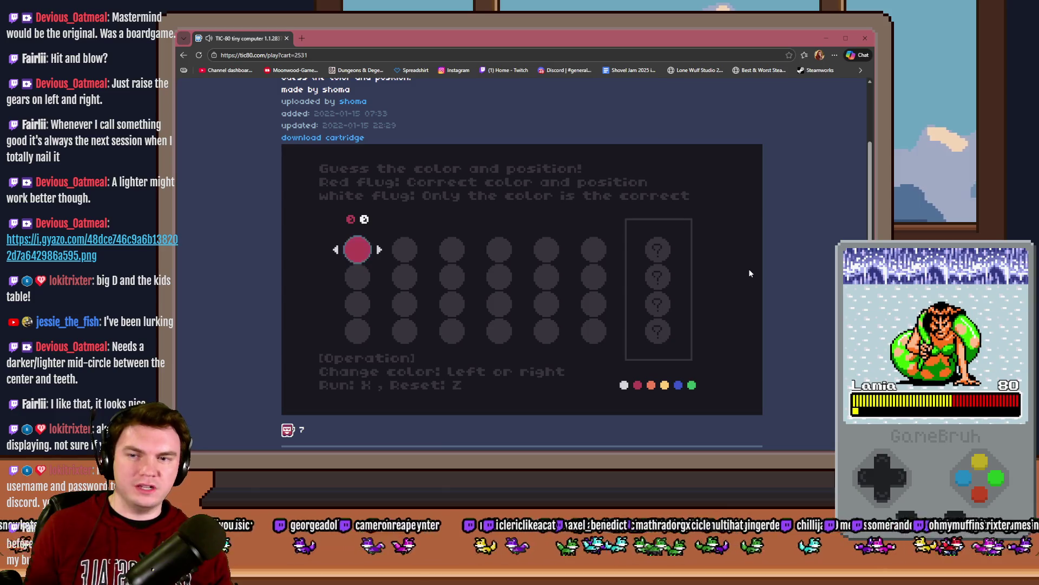
key("Right")
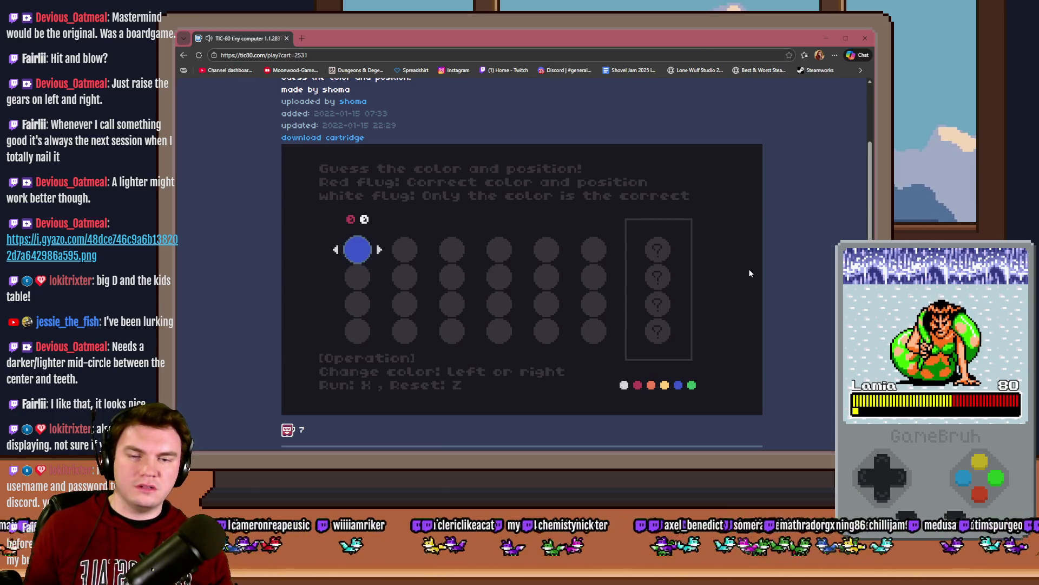
key("Right")
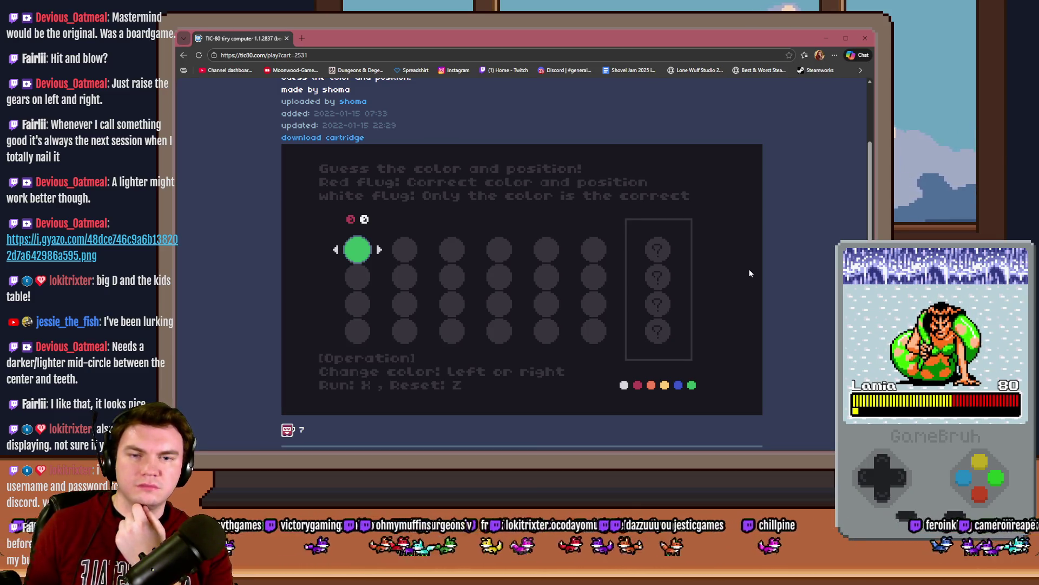
key("Right")
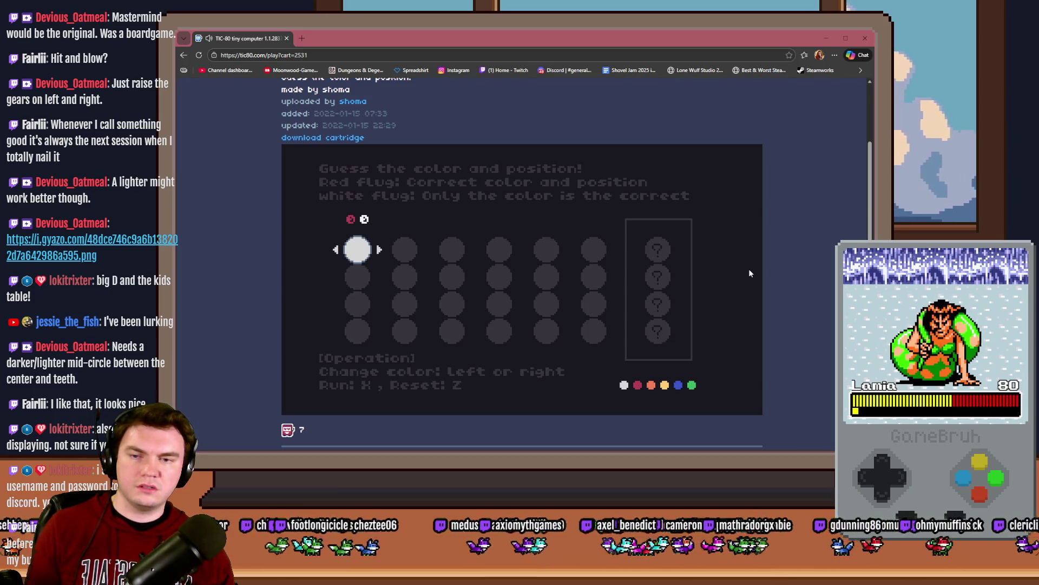
key("Down")
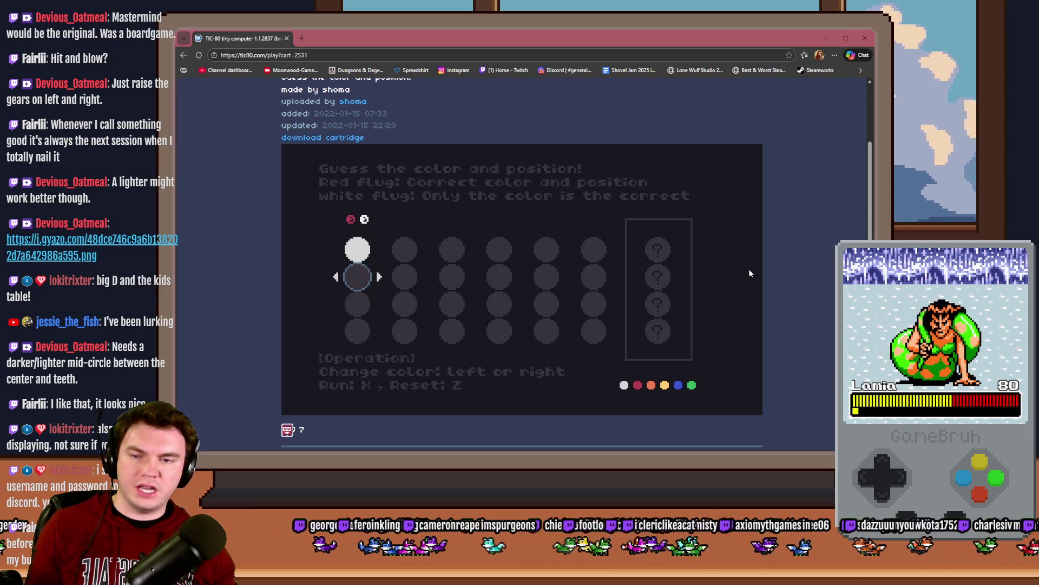
key("Right")
key("Down")
key("Right")
key("Right")
key("Down")
key("Right")
key("Right")
key("Right")
key("x")
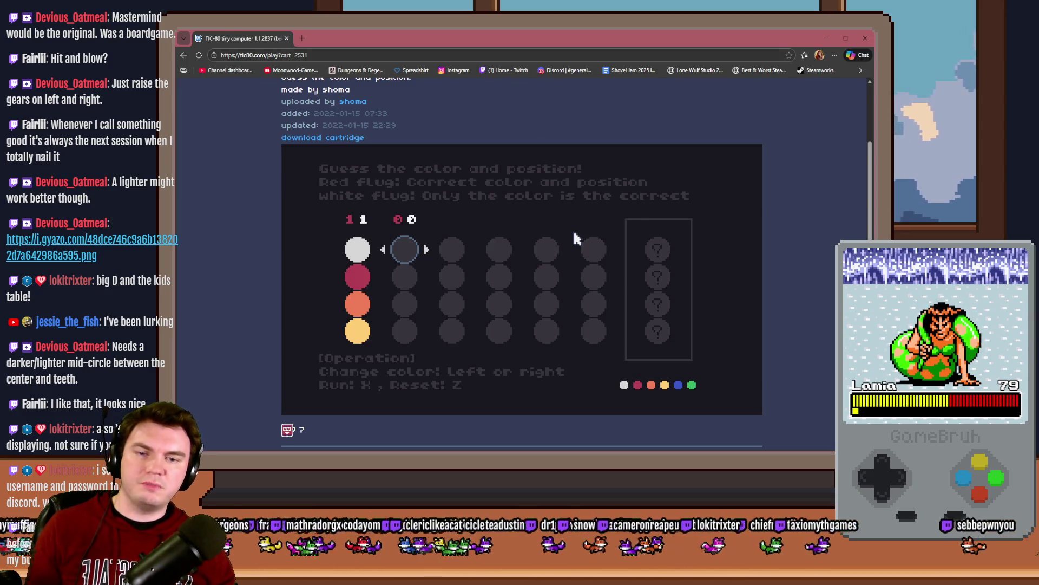
Step: Submit an all-white second guess
key("Right")
key("Down")
key("Right")
key("Down")
key("Right")
key("Down")
key("Right")
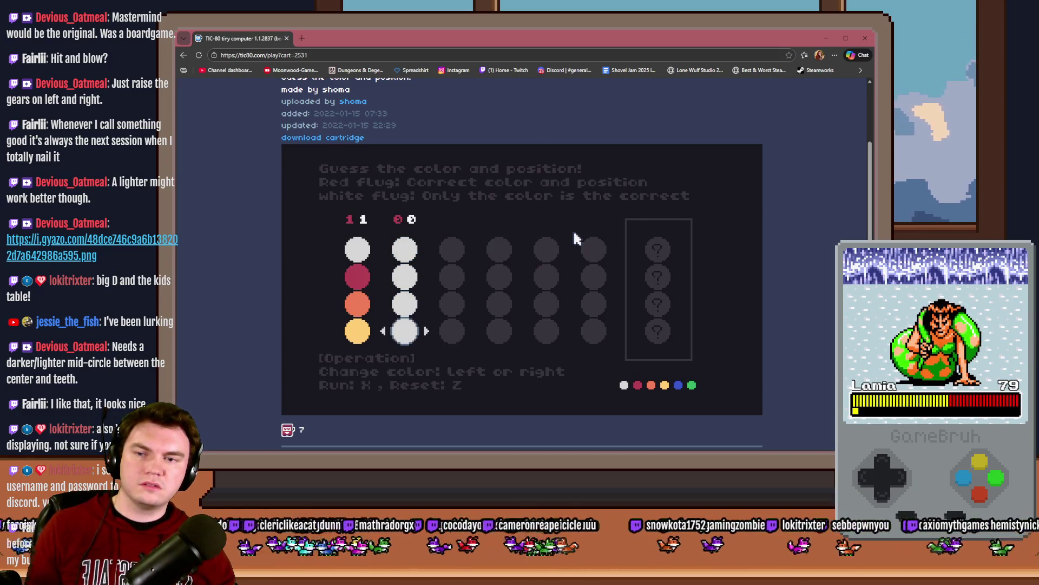
key("x")
Step: Submit an all-crimson third guess
key("Right")
key("Right")
key("Down")
key("Right")
key("Right")
key("Down")
key("Right")
key("Right")
key("Down")
Step: Submit an all-orange fourth guess, which scores one hit
key("Right")
key("Right")
key("x")
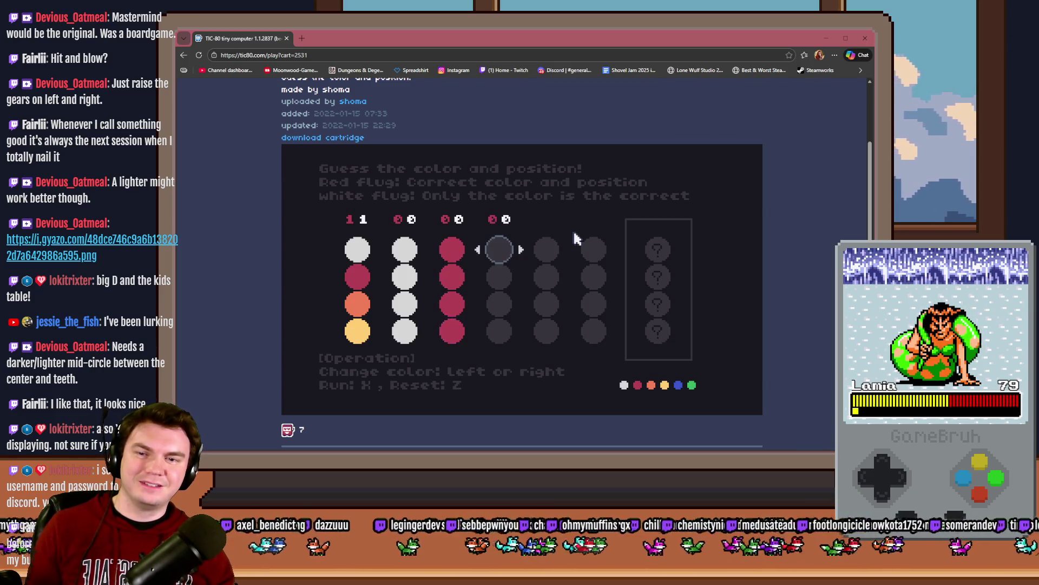
key("Right")
key("Right")
key("Right")
key("Down")
key("Right")
key("Right")
key("Right")
key("Down")
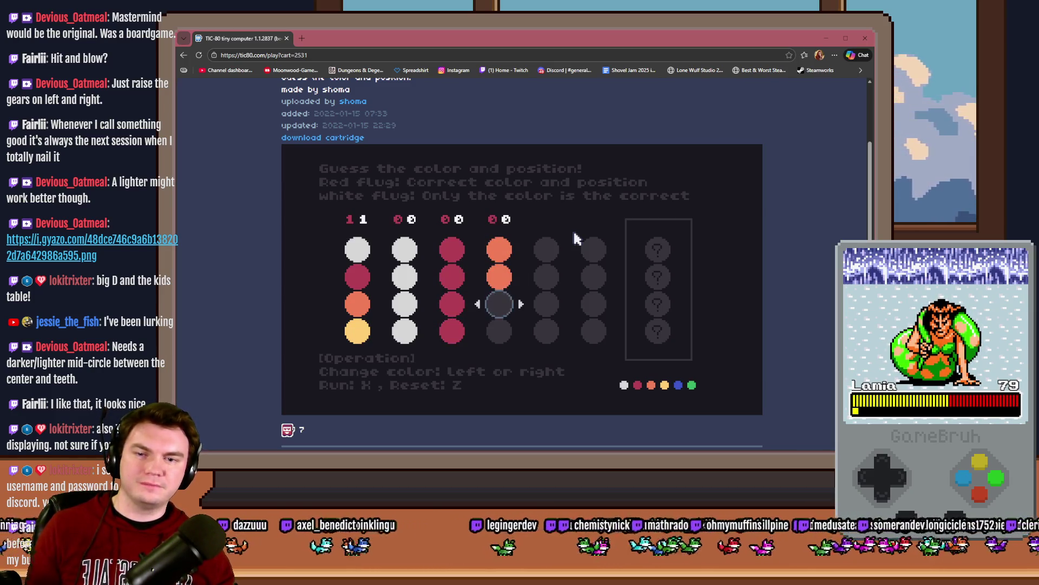
key("Right")
key("Right")
key("Right")
key("Down")
key("Right")
key("Right")
key("Right")
key("x")
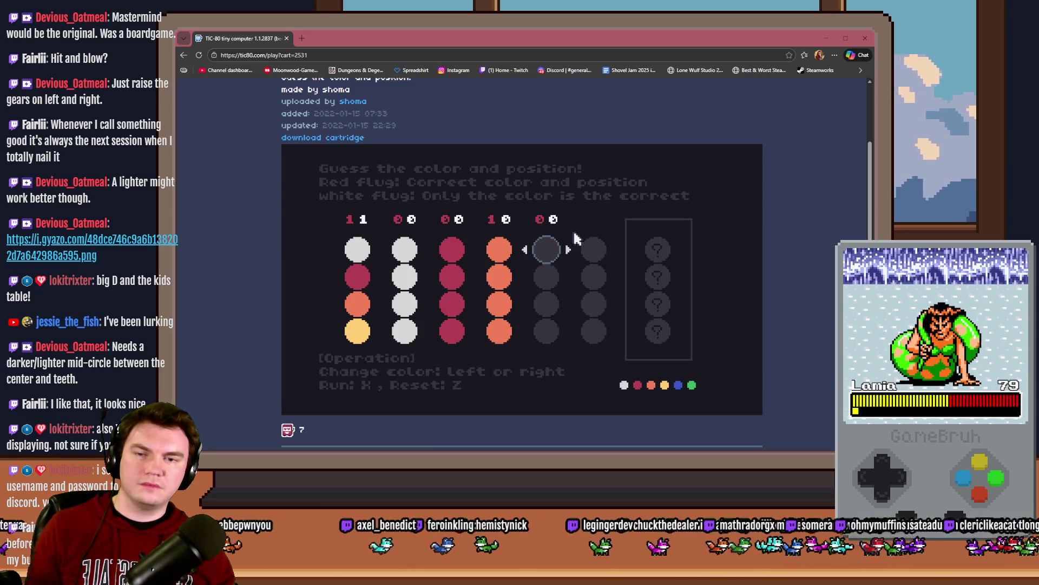
Step: Submit an all-yellow fifth guess scoring one hit, then reload the page to restart
key("Right")
key("Right")
key("Right")
key("Right")
key("Down")
key("Right")
key("Right")
key("Right")
key("Right")
key("Down")
key("Right")
key("Right")
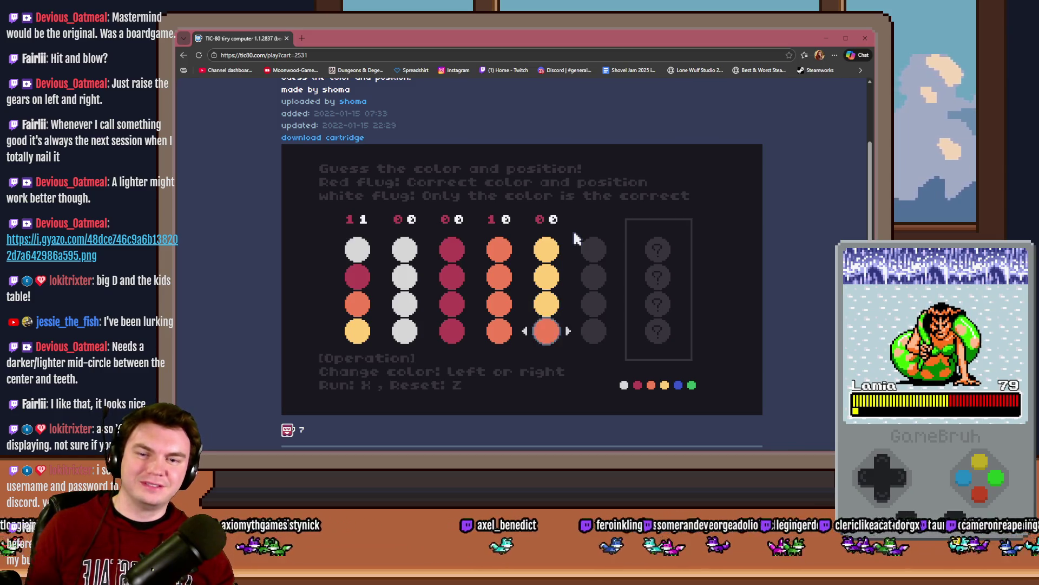
key("x")
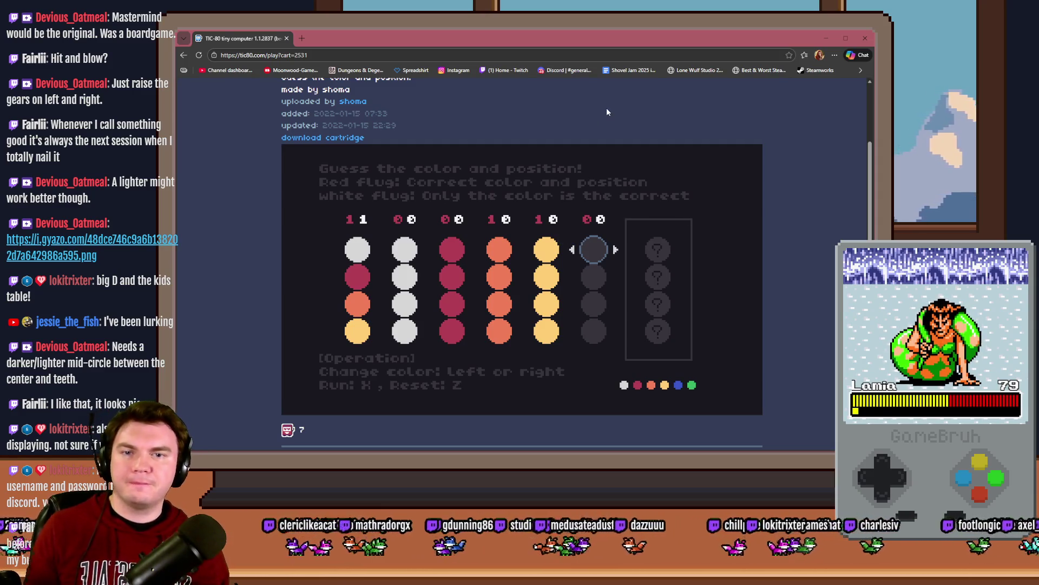
key("F5")
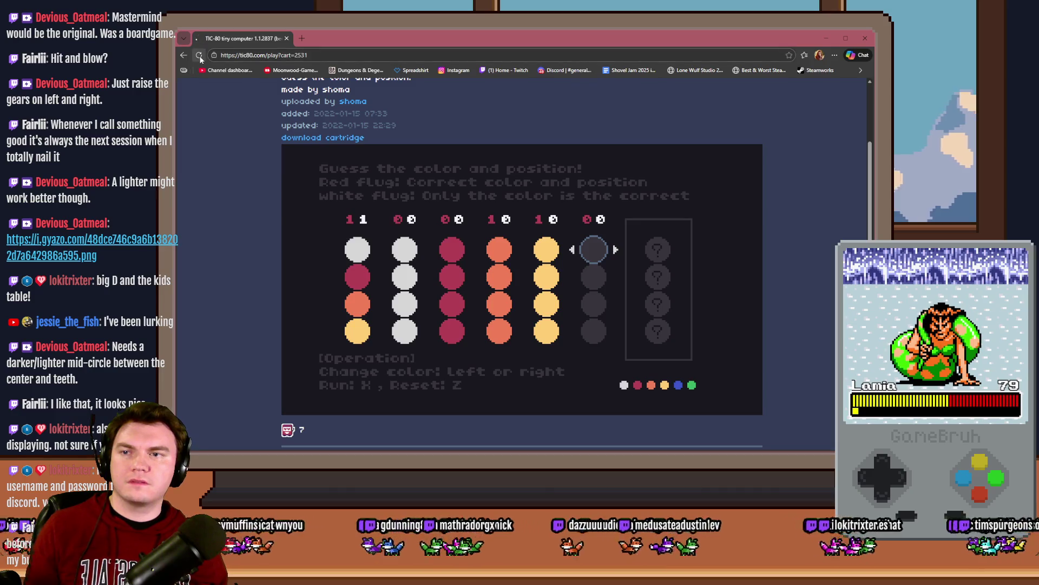
Step: Launch the cartridge and submit white-crimson-orange-yellow, scoring 1 hit and 2 blows
left_click(547, 292)
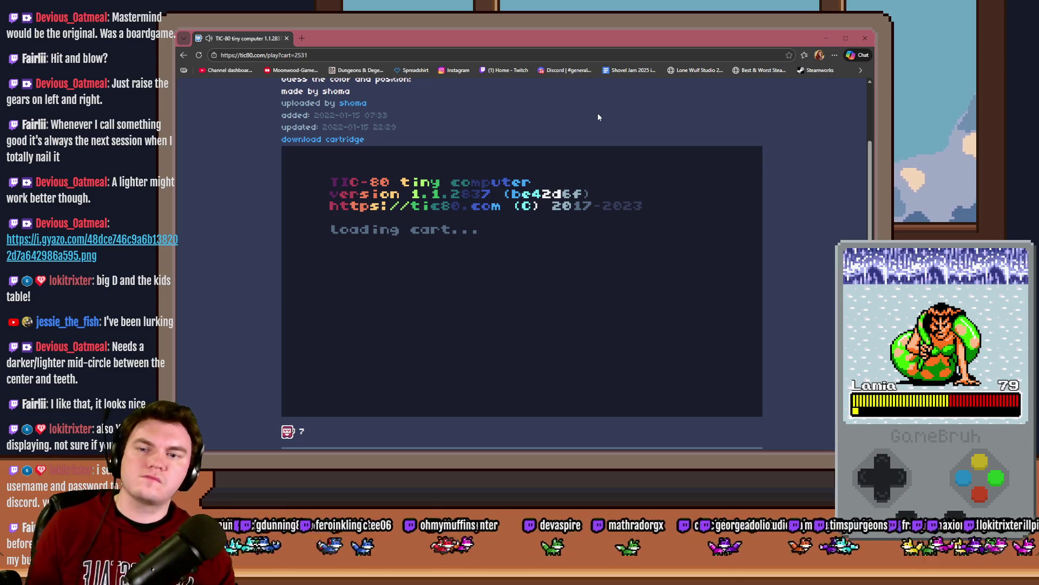
key("x")
key("Right")
key("Down")
key("Right")
key("Right")
key("Down")
key("Right")
key("Right")
key("Right")
key("Down")
key("Right")
key("Right")
key("Right")
key("Right")
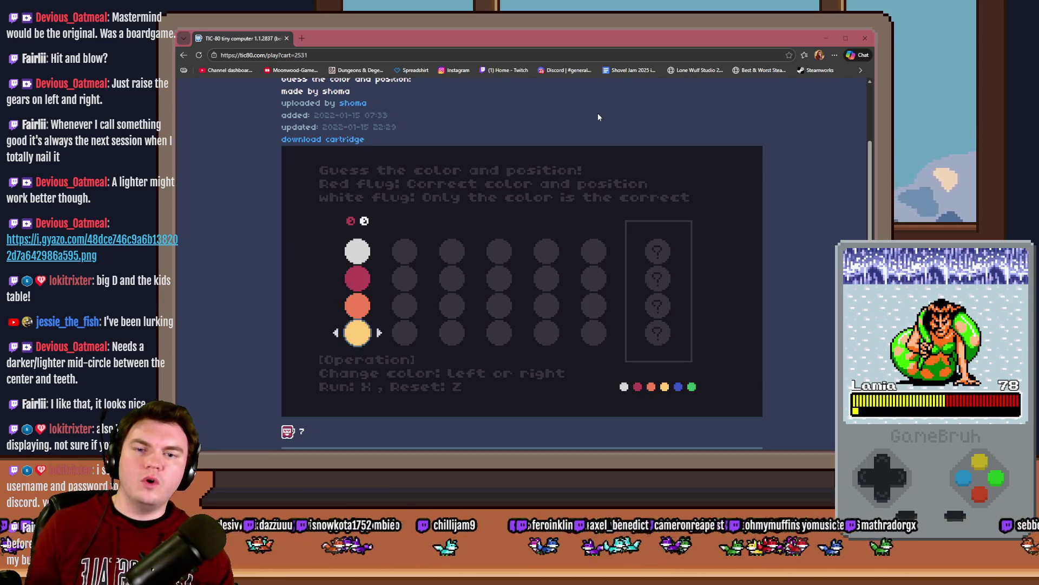
key("x")
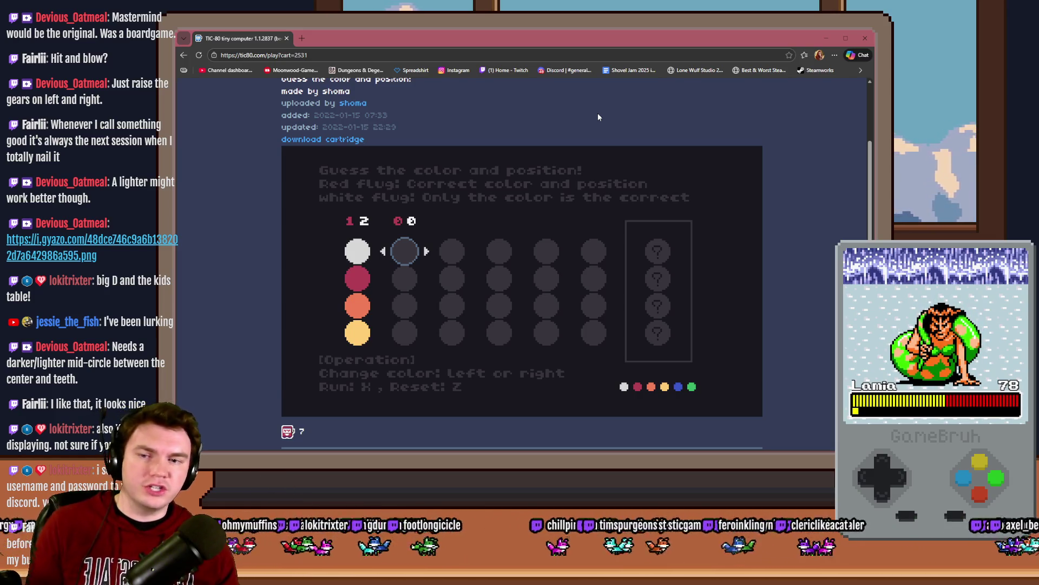
Step: Submit the rotated guess crimson-orange-yellow-white, scoring 0 hits and 3 blows
key("Right")
key("Right")
key("Down")
key("Right")
key("Right")
key("Right")
key("Down")
key("Right")
key("Right")
key("Right")
key("Down")
key("Up")
key("Right")
key("Down")
key("Right")
key("x")
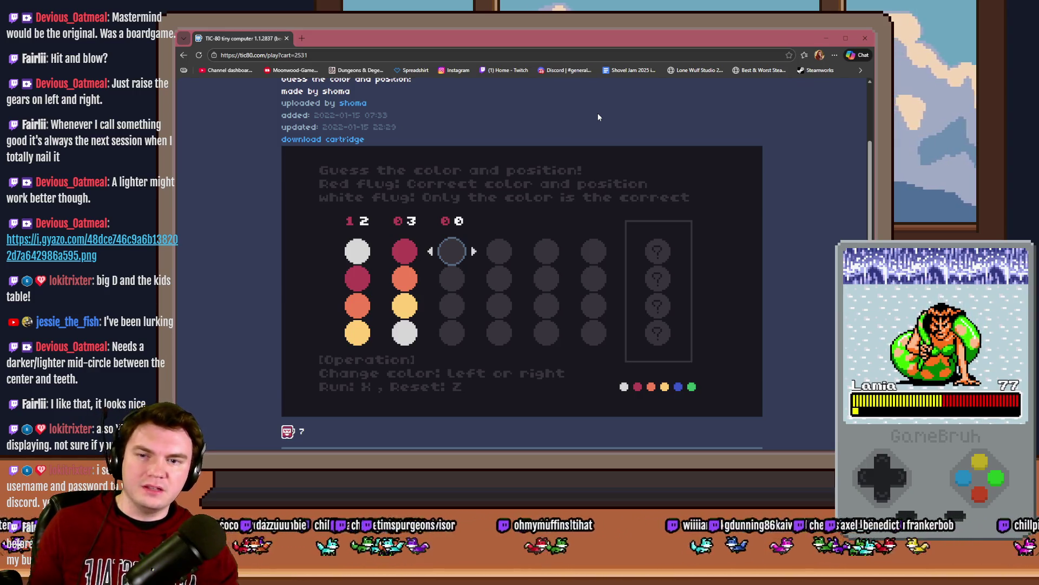
Step: Submit a third guess of green-white-crimson-orange, scoring 0 hits and 2 blows
key("Left")
key("Down")
key("Right")
key("Down")
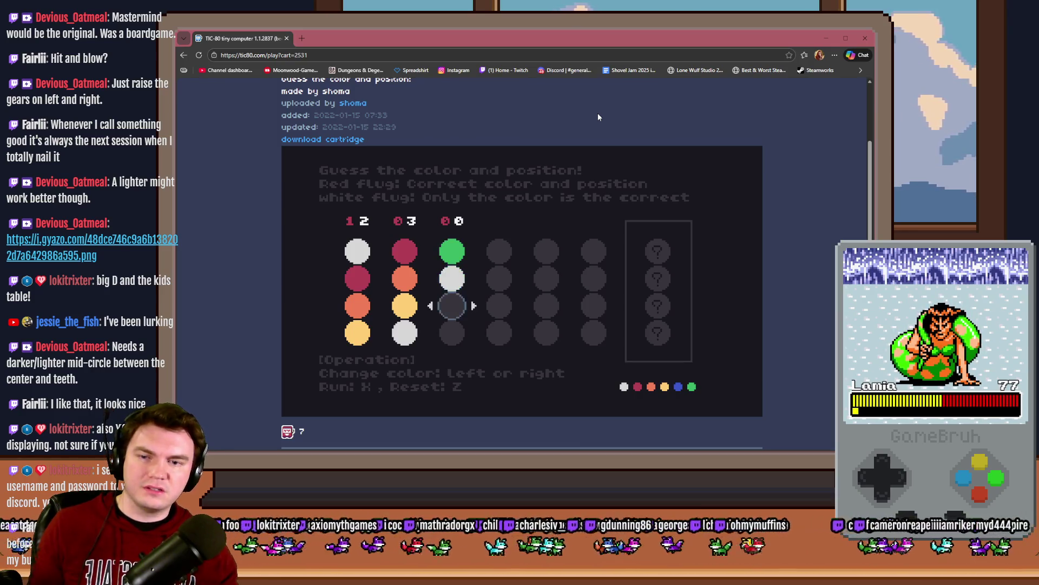
key("Right")
key("Right")
key("Down")
key("Right")
key("Right")
key("Right")
key("x")
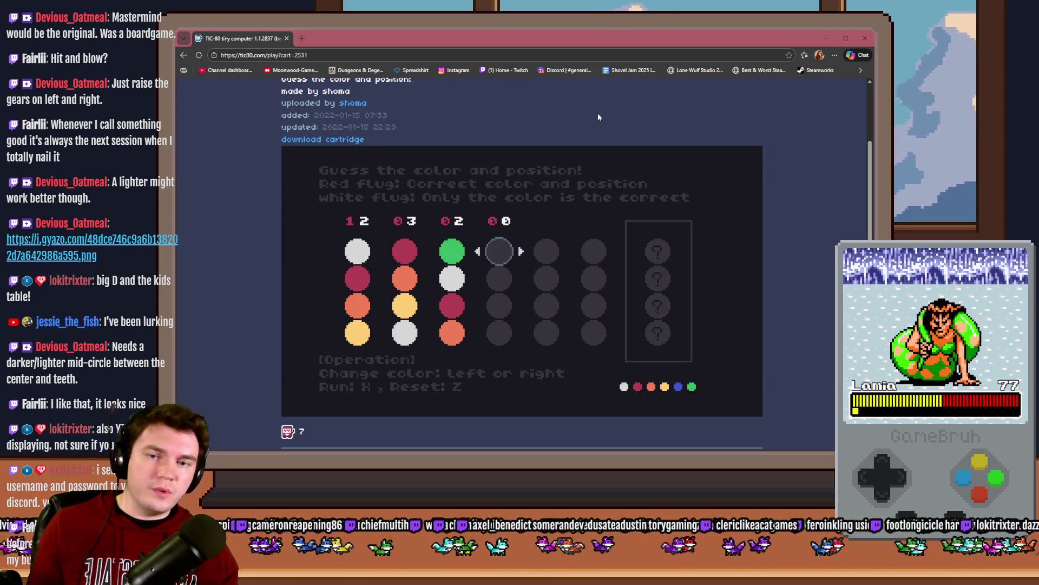
Step: Submit a fourth guess of blue-yellow-orange-crimson, scoring 0 hits and 3 blows
key("Left")
key("Left")
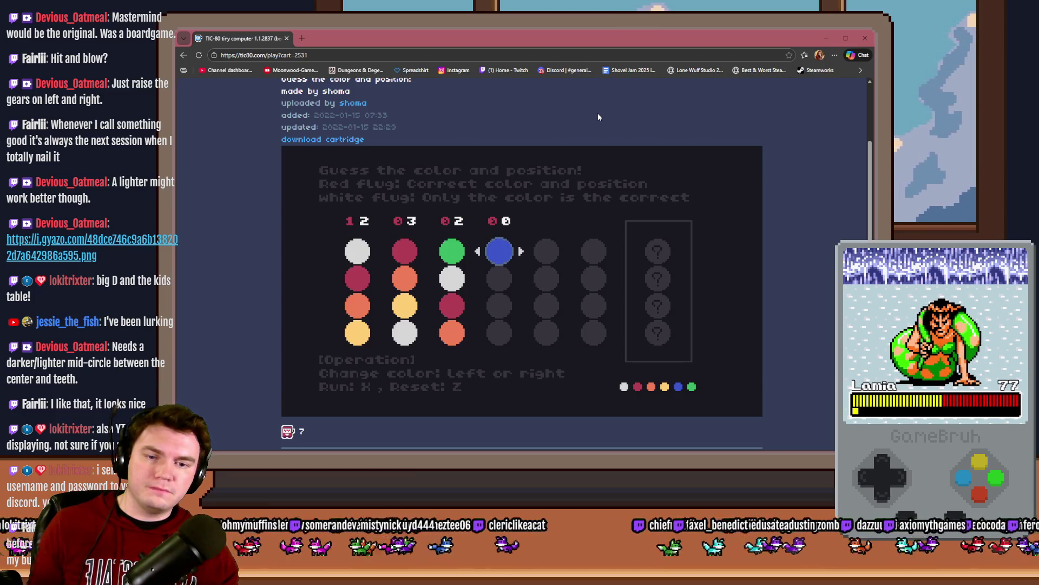
key("Down")
key("Left")
key("Left")
key("Left")
key("Down")
key("Left")
key("Left")
key("Left")
key("Left")
key("Down")
key("Left")
key("Left")
key("Left")
key("Left")
key("x")
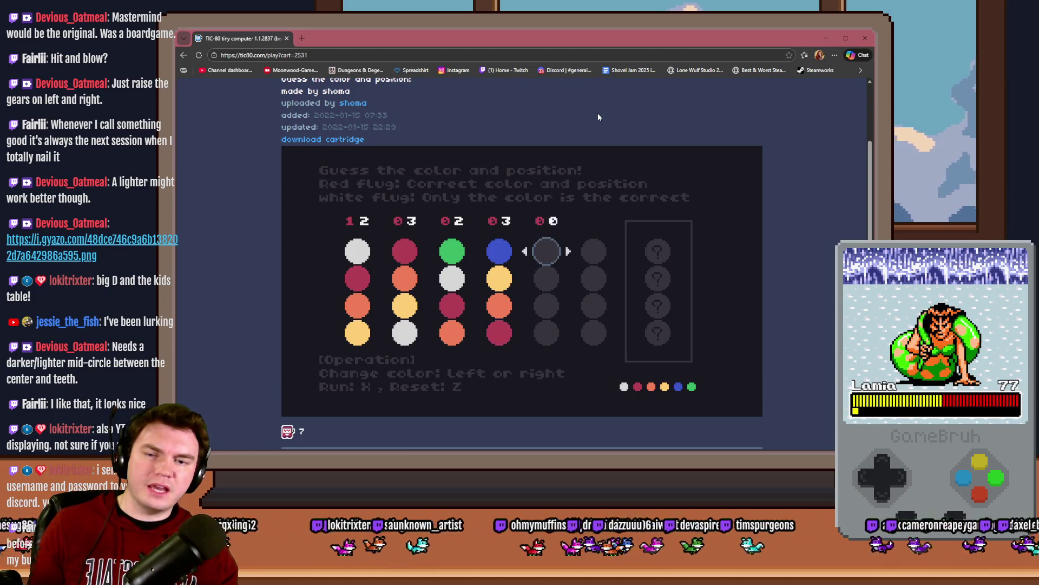
Step: Submit a fifth guess repeating the white-crimson-orange-yellow opener, scoring 1 hit and 2 blows
key("Down")
key("Right")
key("Right")
key("Down")
key("Right")
key("Right")
key("Down")
key("Right")
key("Right")
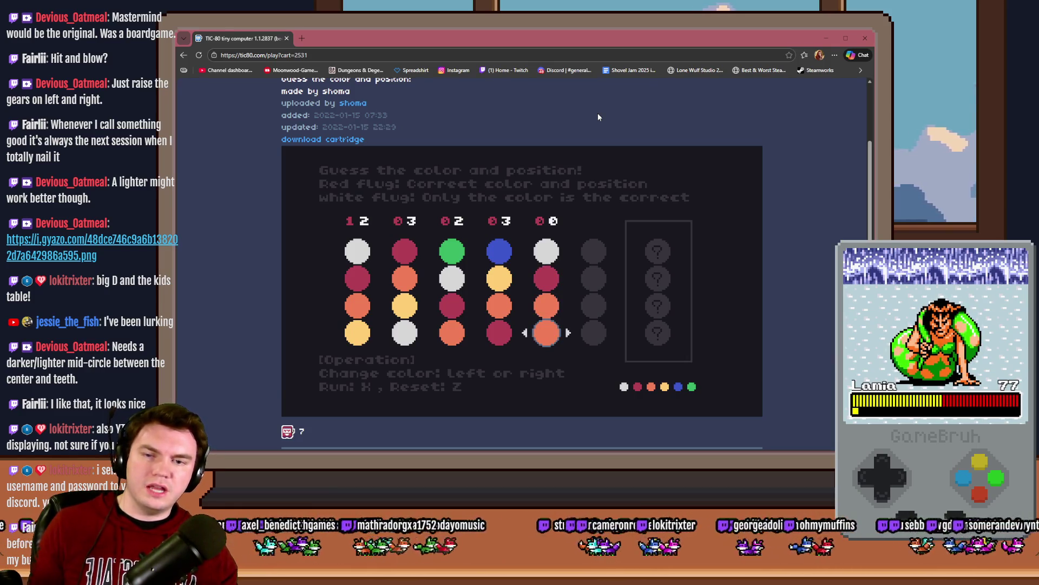
key("Right")
key("x")
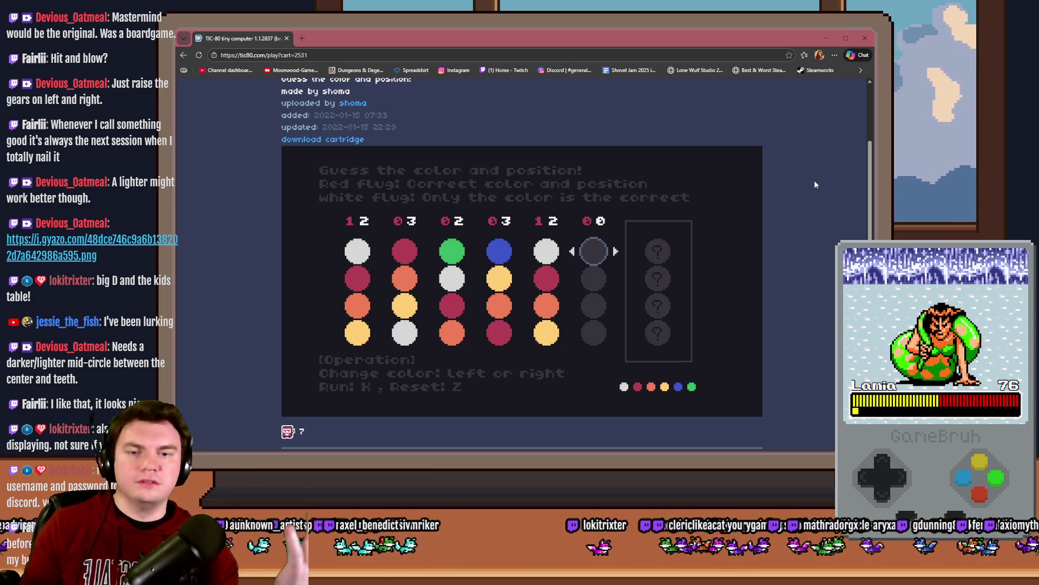
Step: Fill in the sixth guess's four pegs, ending with green at the bottom, and submit it
key("Right")
key("Down")
key("Up")
key("Right")
key("Down")
key("Right")
key("Right")
key("Right")
key("Down")
key("Right")
key("Right")
key("Right")
key("Down")
key("Right")
key("Right")
key("Right")
key("Right")
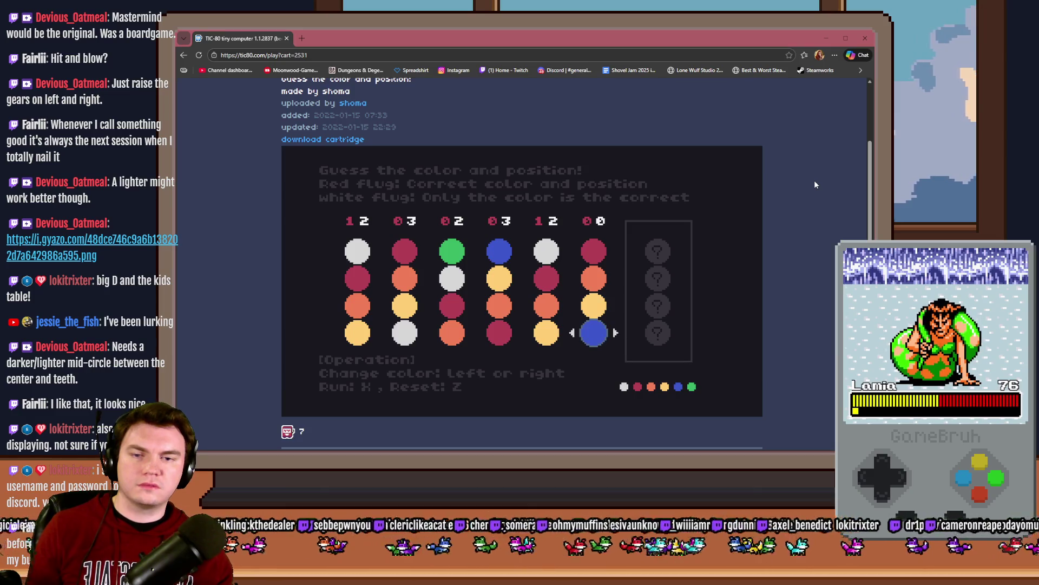
key("Right")
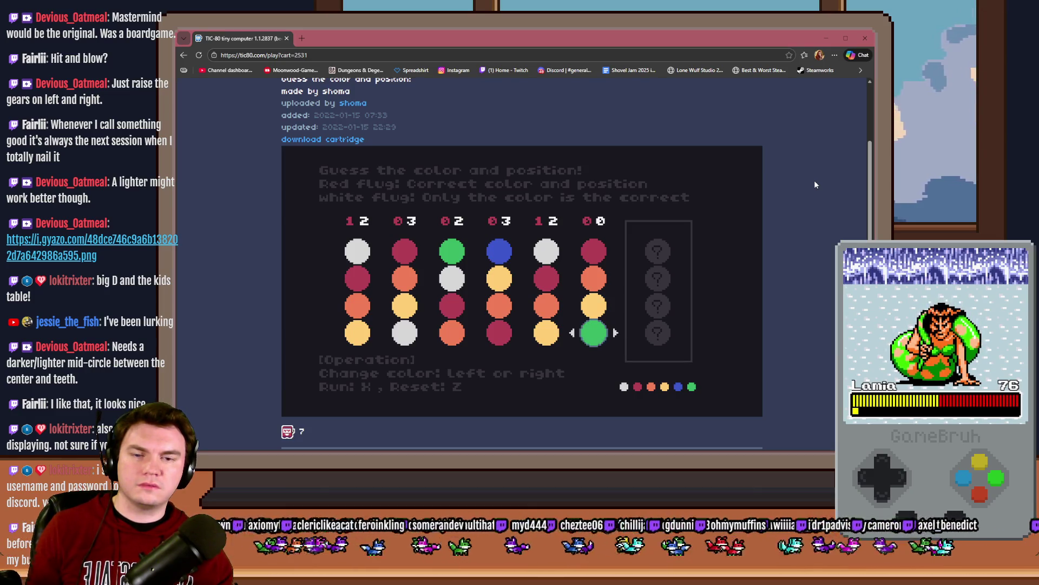
key("x")
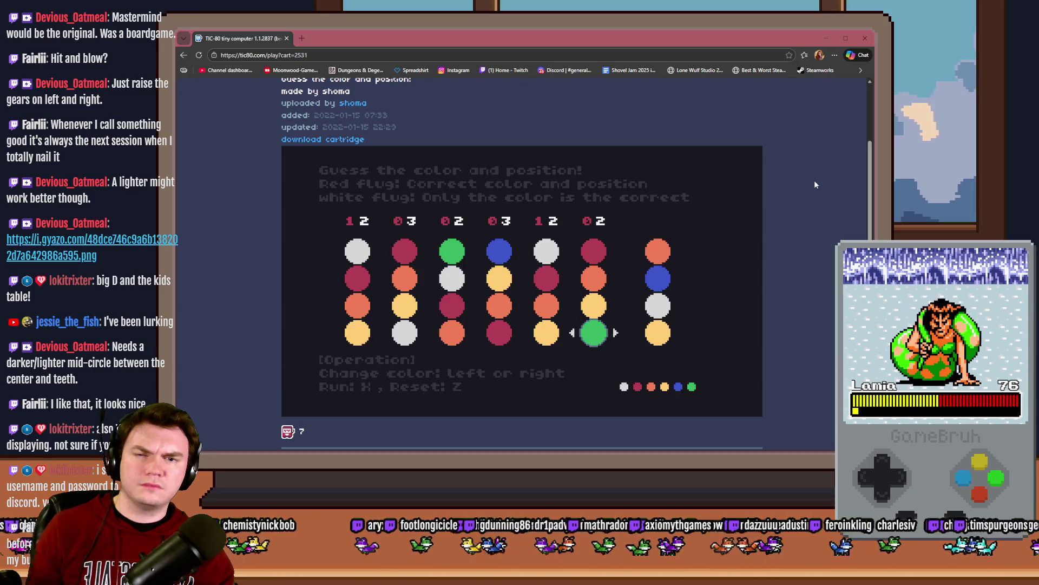
Step: Correct the pegs to orange, blue, white, yellow for a 4 0 clear!, then close the game
key("Up")
key("Right")
key("Up")
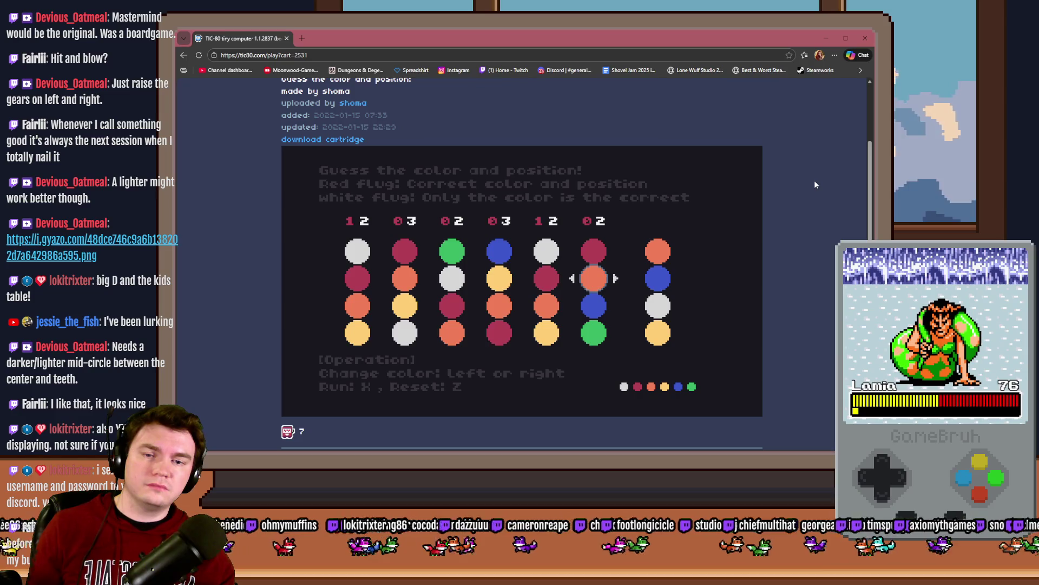
key("Right")
key("Right")
key("Down")
key("Right")
key("Right")
key("Down")
key("Right")
key("Right")
key("Right")
key("Right")
key("Up")
key("Up")
key("Up")
key("Right")
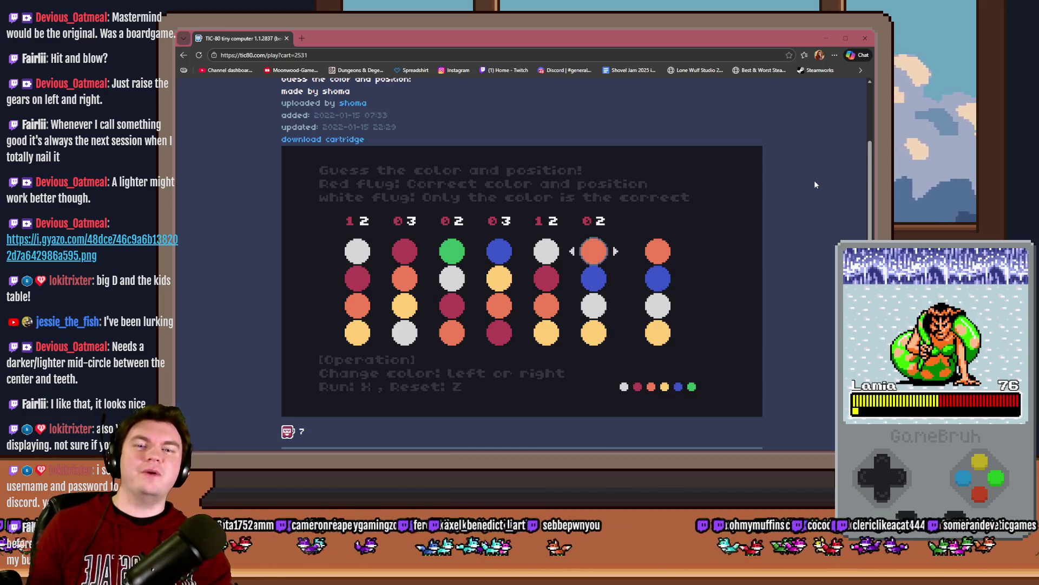
key("x")
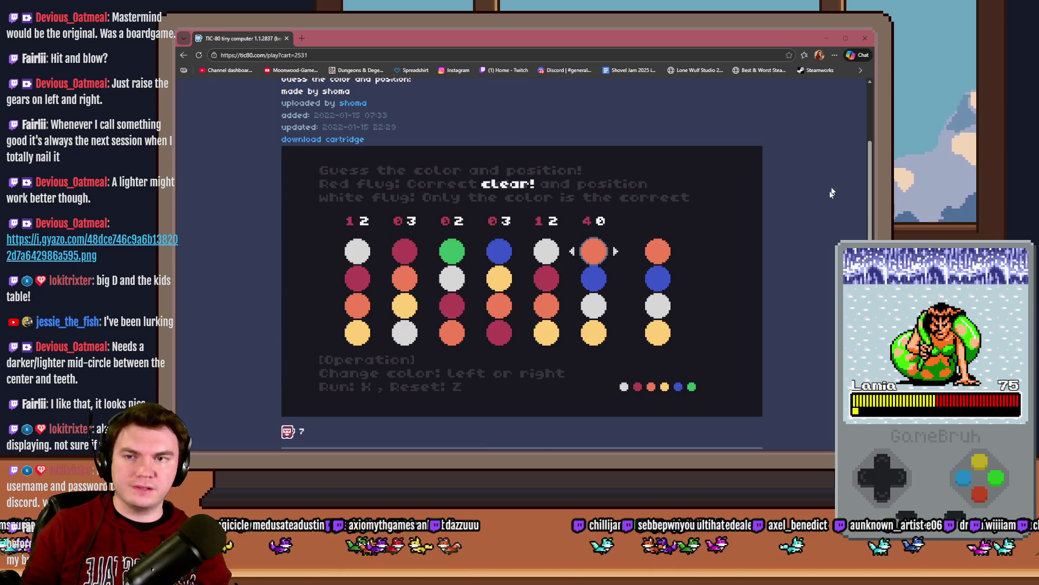
left_click(864, 42)
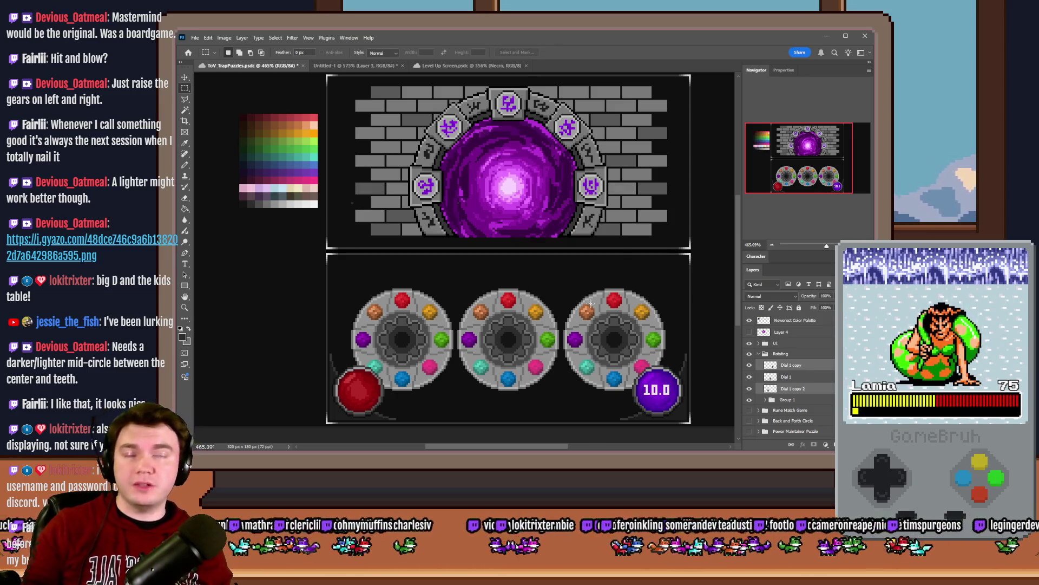
Step: Save ToV_TrapPuzzles.psdc with Ctrl+S
key("ctrl+s")
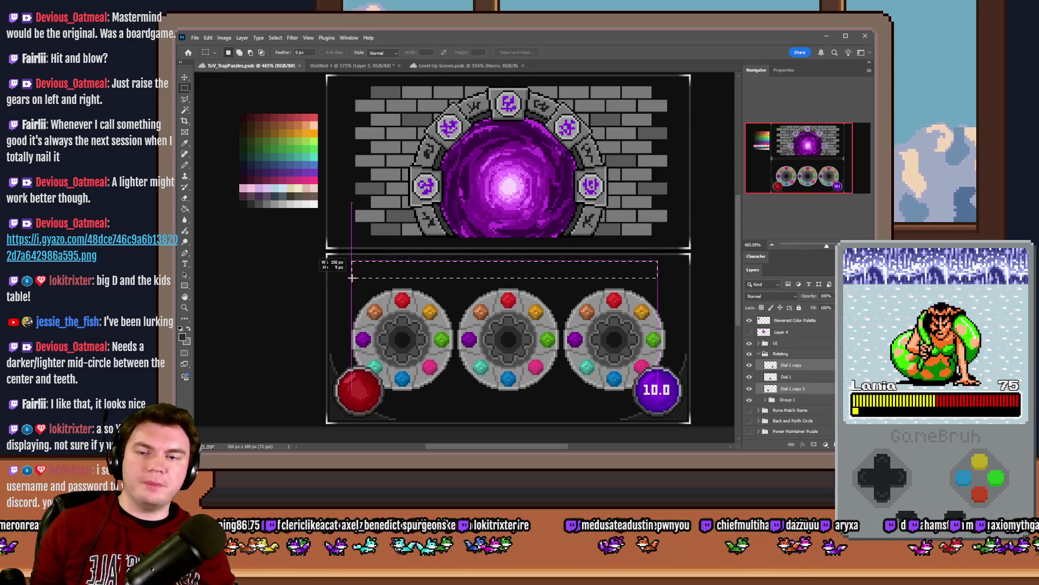
Step: Delete the Dial 1 copy and Dial 1 layers, and hide the UI group
left_click(800, 376)
left_click(802, 370)
key("Delete")
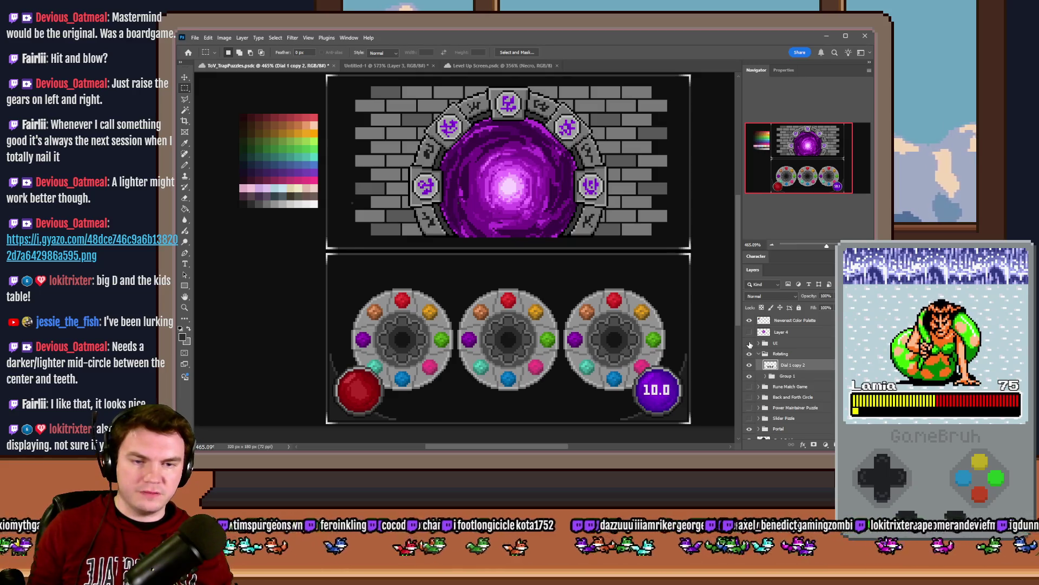
left_click(750, 344)
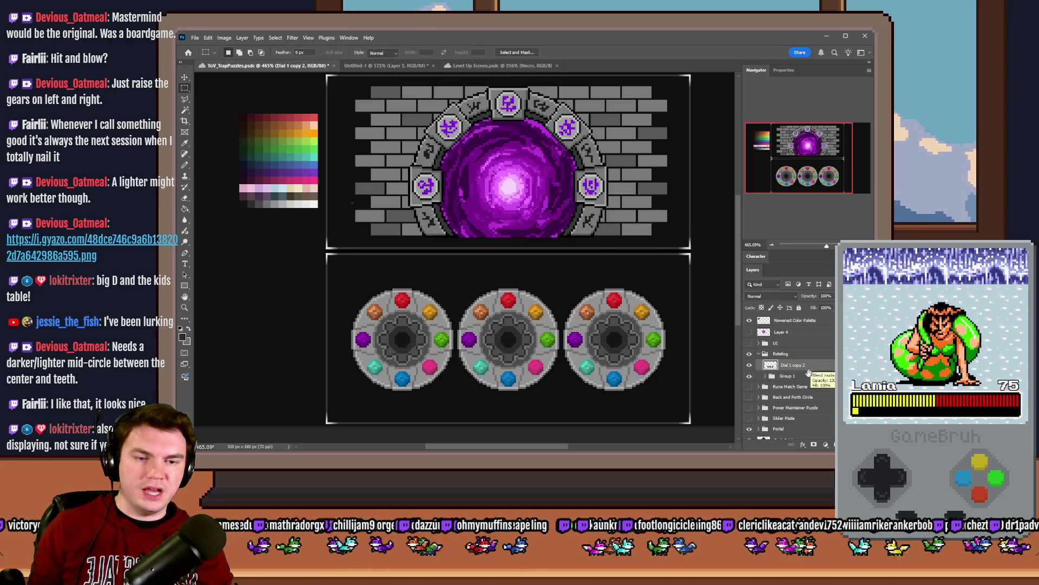
Step: Add a new layer below Dial 1 copy 2 named Lock In
key("ctrl+shift+alt+n")
left_click_drag(814, 379, 791, 381)
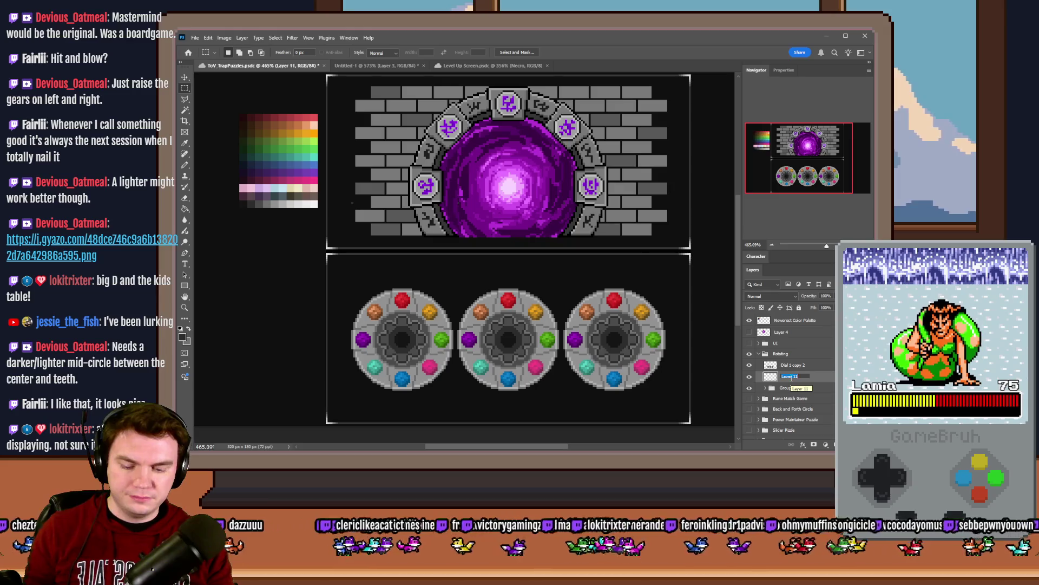
type("Lock")
key("Return")
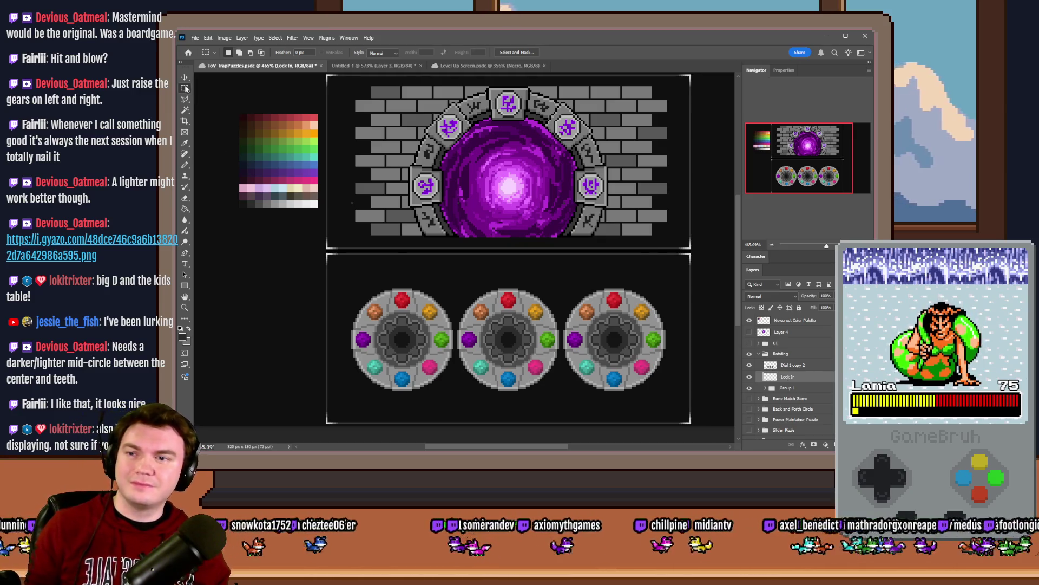
scroll(421, 275, "up", 4)
scroll(626, 362, "down", 1)
Step: Marquee a wide strip below the dials and fill it with light grey
mouse_move(653, 331)
left_mouse_down()
mouse_move(391, 355)
mouse_move(376, 371)
mouse_move(388, 374)
mouse_move(423, 350)
left_mouse_up()
key("g")
left_click(438, 174, "alt")
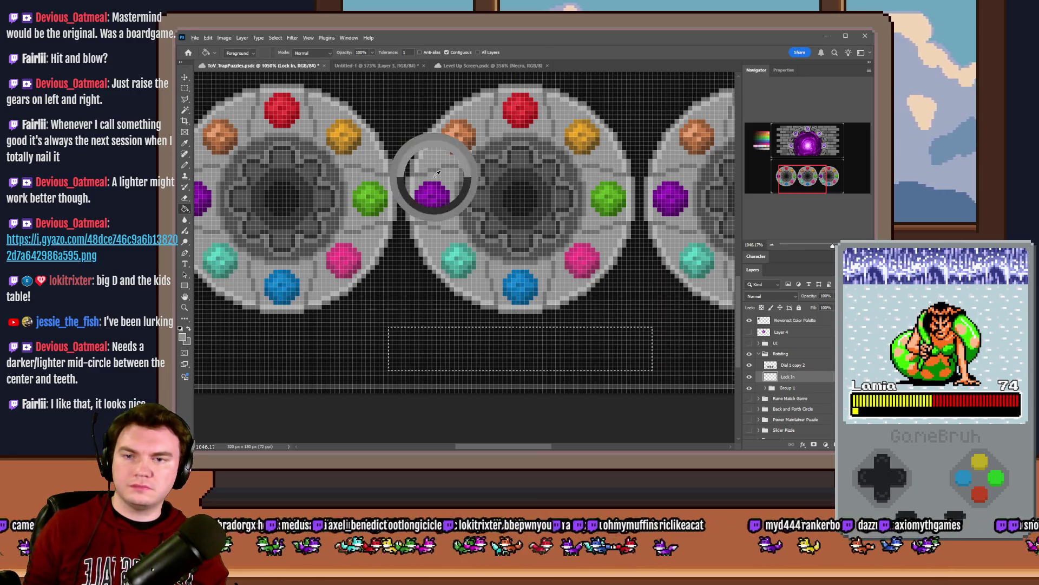
left_click(471, 353)
Step: Shade the button with a darker grey edge, trim its corners, and add a lighter bottom line
key("b")
left_click(413, 163, "alt")
scroll(490, 242, "up", 3)
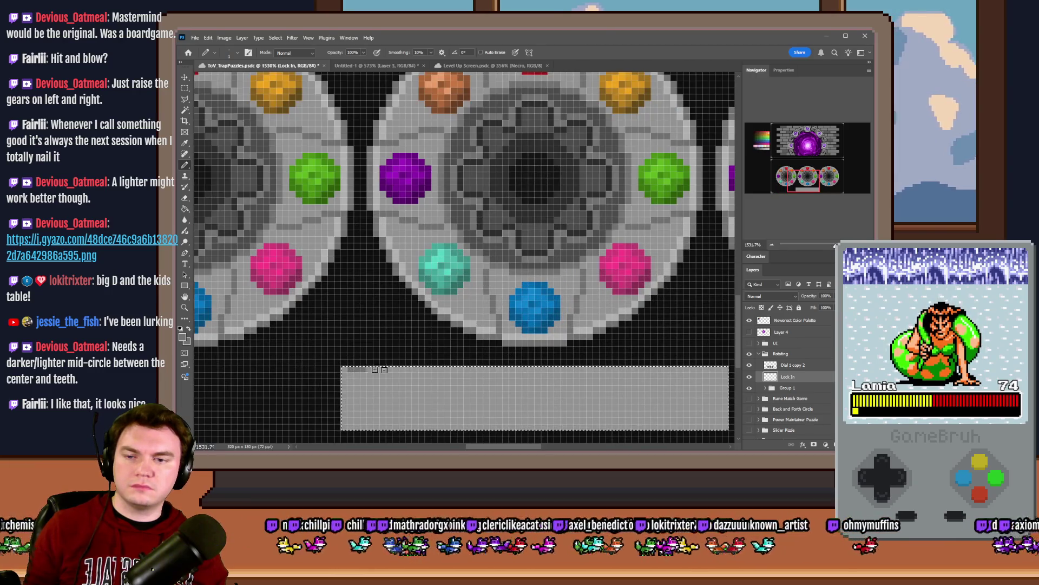
mouse_move(726, 369)
left_mouse_down()
mouse_move(720, 425)
mouse_move(344, 423)
mouse_move(345, 371)
mouse_move(378, 368)
left_mouse_up()
key("ctrl+d")
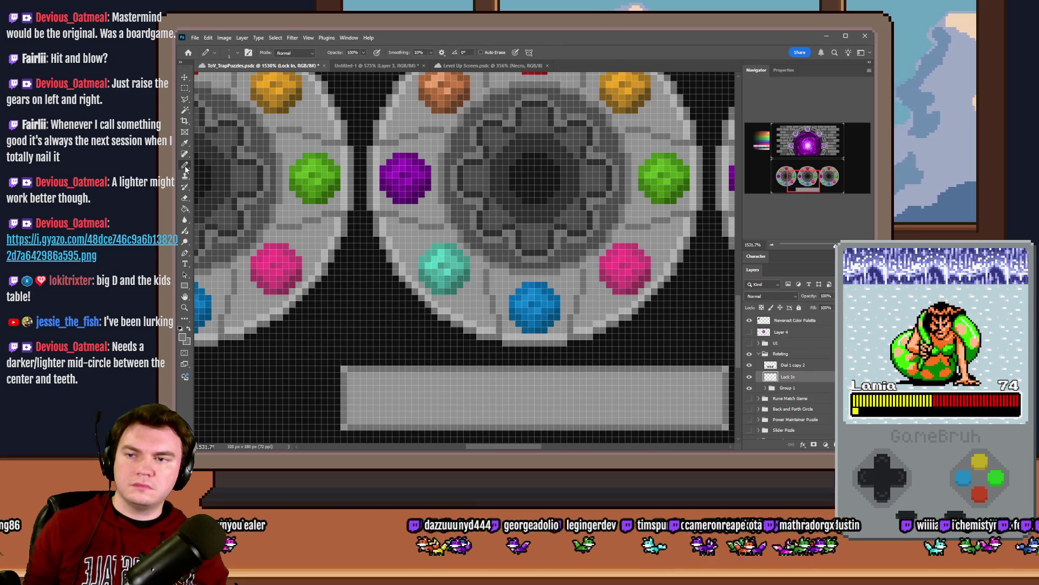
left_click(185, 197)
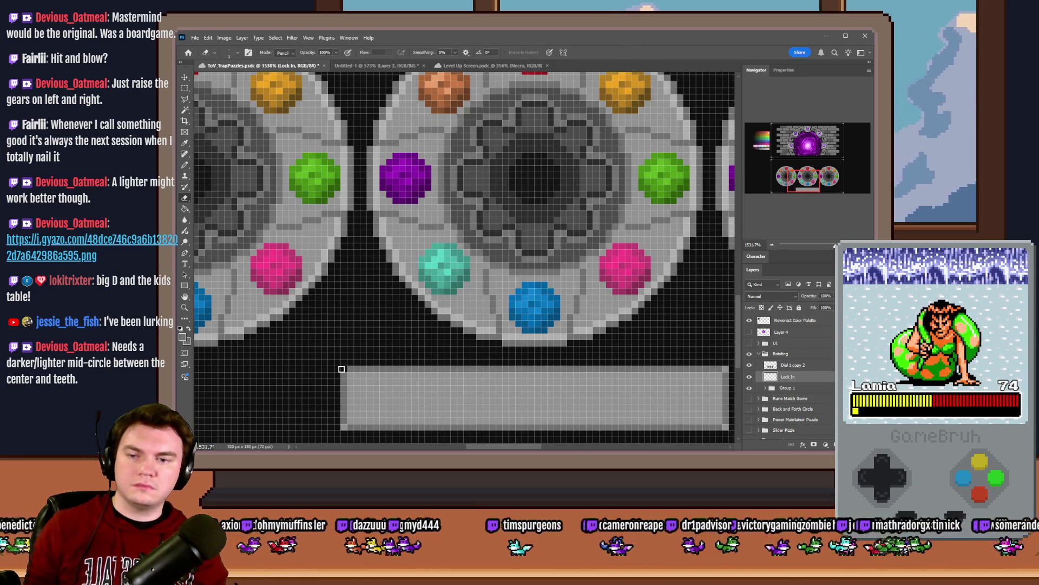
scroll(637, 430, "right", 2)
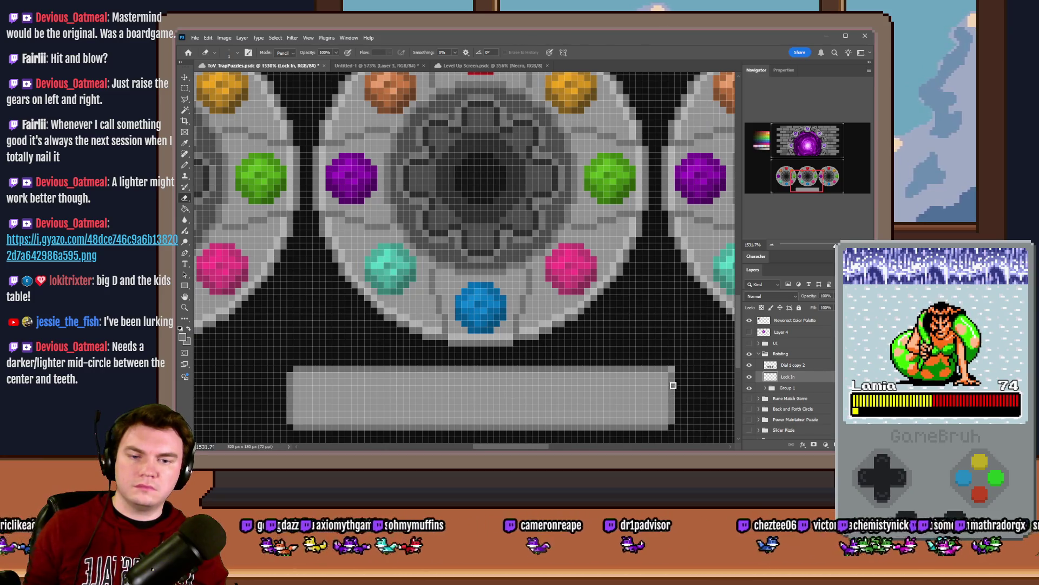
key("b")
scroll(316, 269, "down", 2)
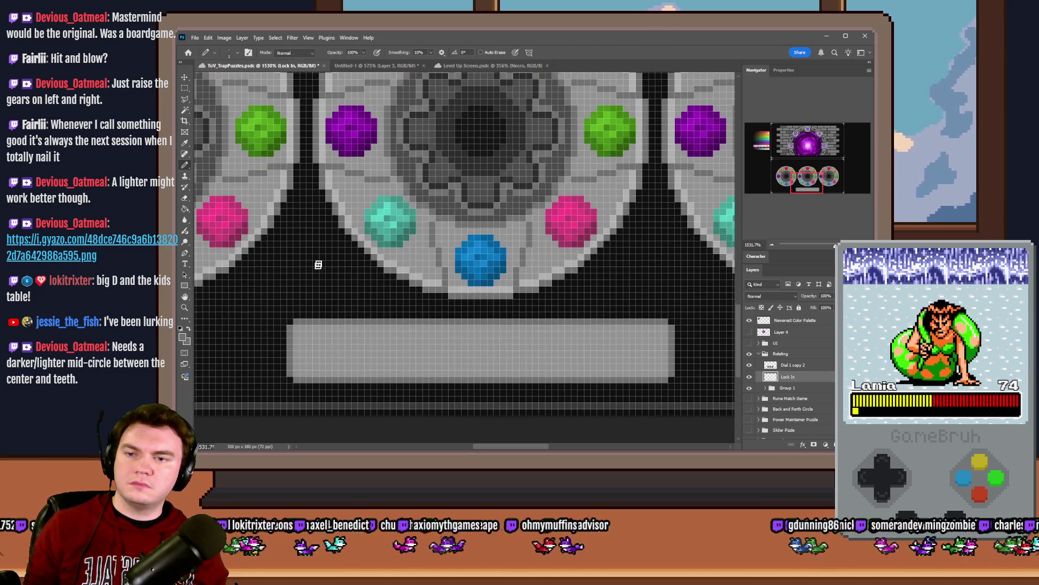
scroll(320, 217, "down", 2)
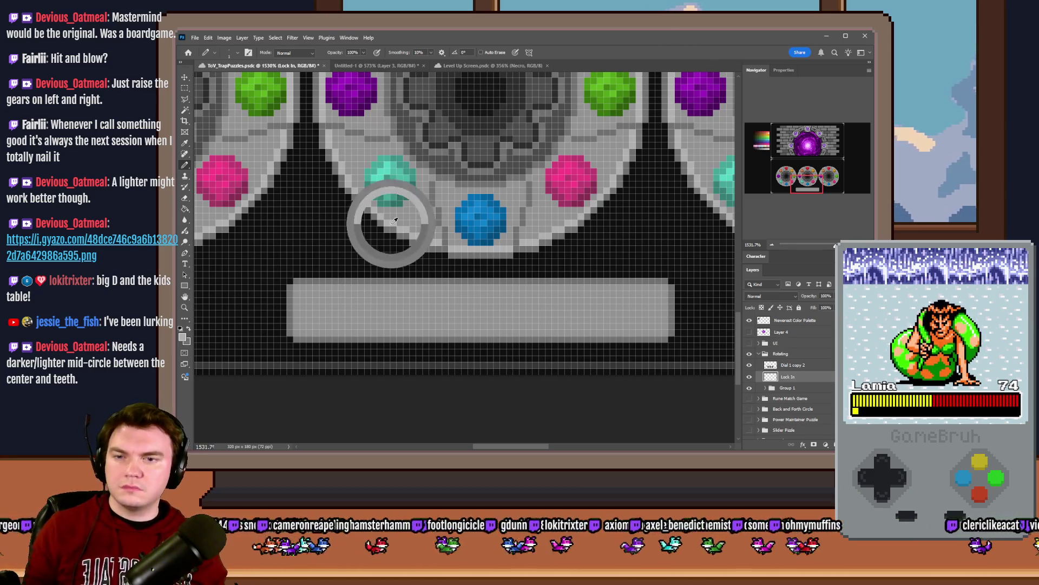
left_click_drag(298, 332, 664, 333)
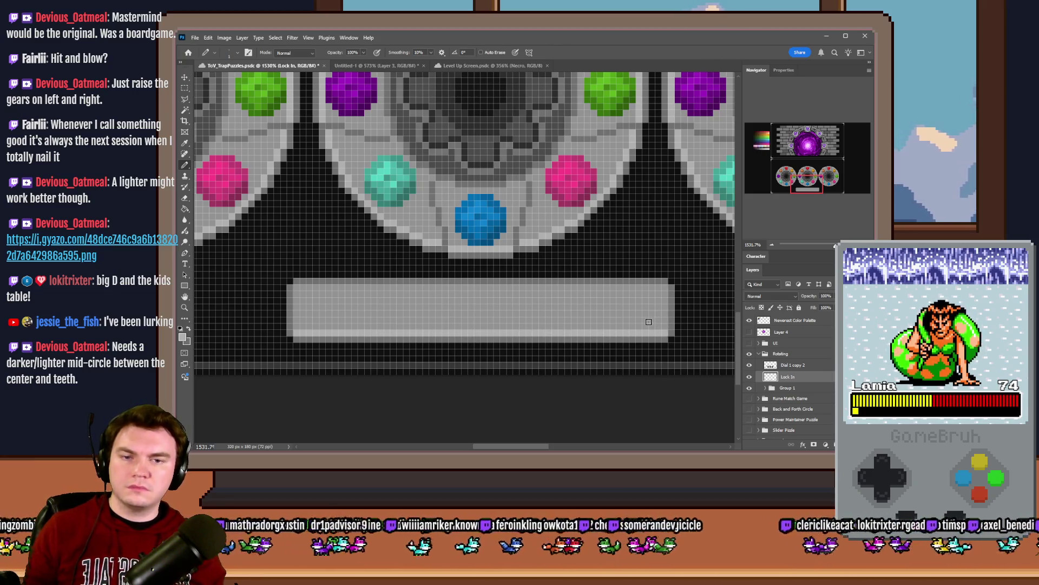
Step: Type LOCK IN on the grey bar in dark 3x5 Pixel at 5 pt with adjusted tracking
left_click(475, 99, "alt")
scroll(485, 309, "up", 2)
left_click(184, 263)
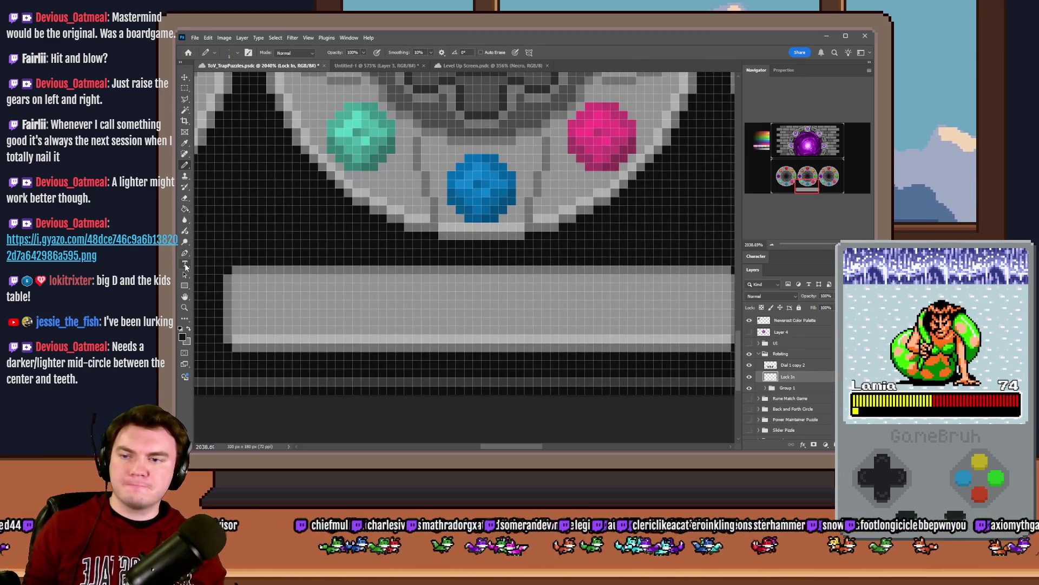
left_click(569, 303)
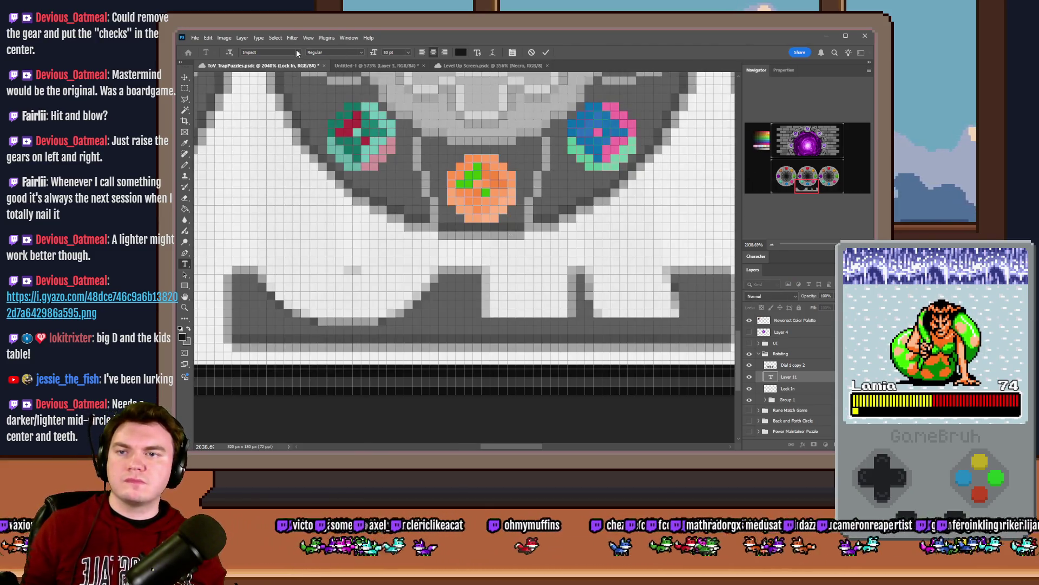
left_click(298, 52)
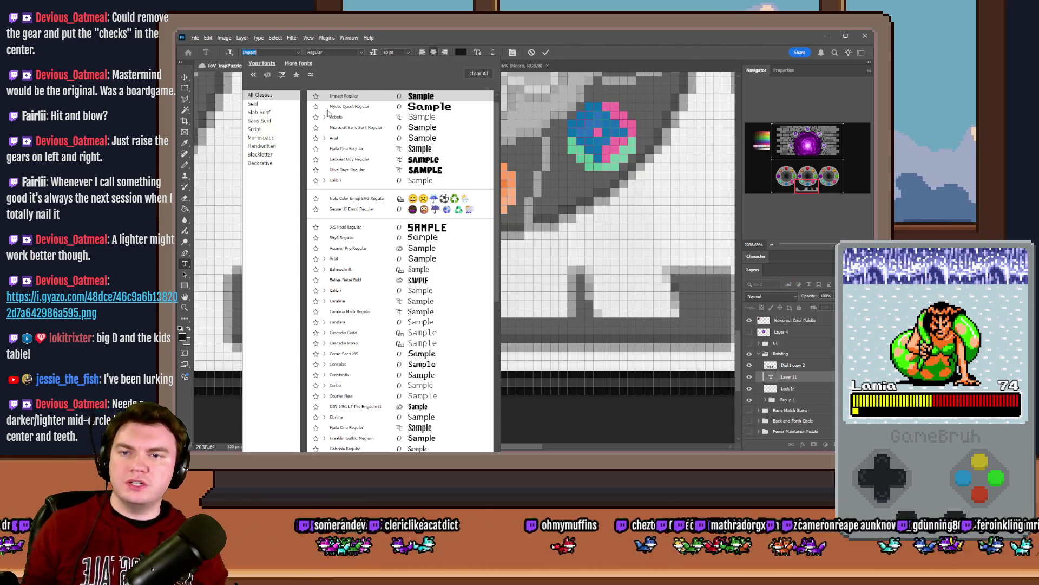
left_click(346, 227)
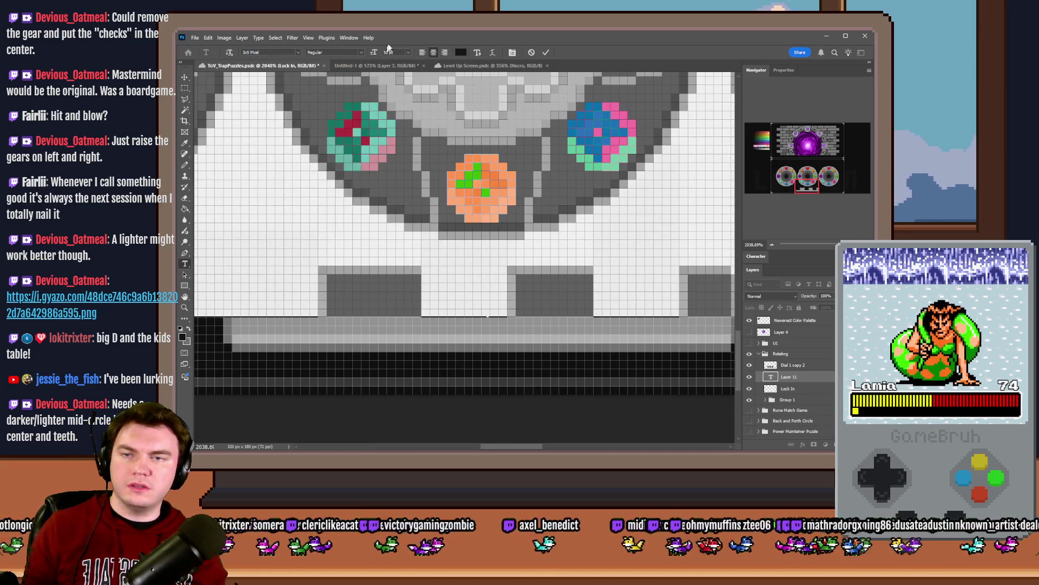
key("Return")
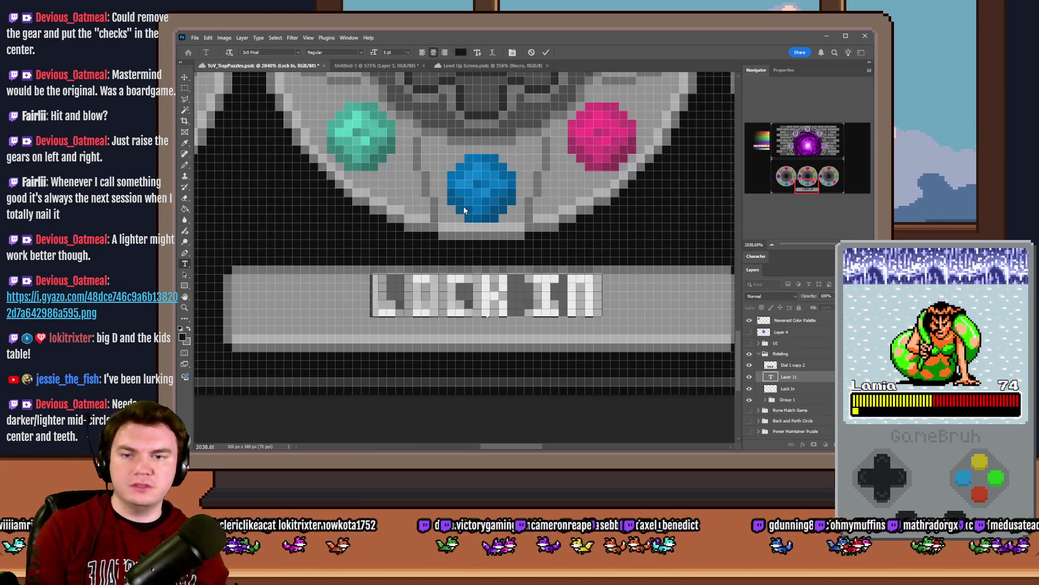
left_click(756, 256)
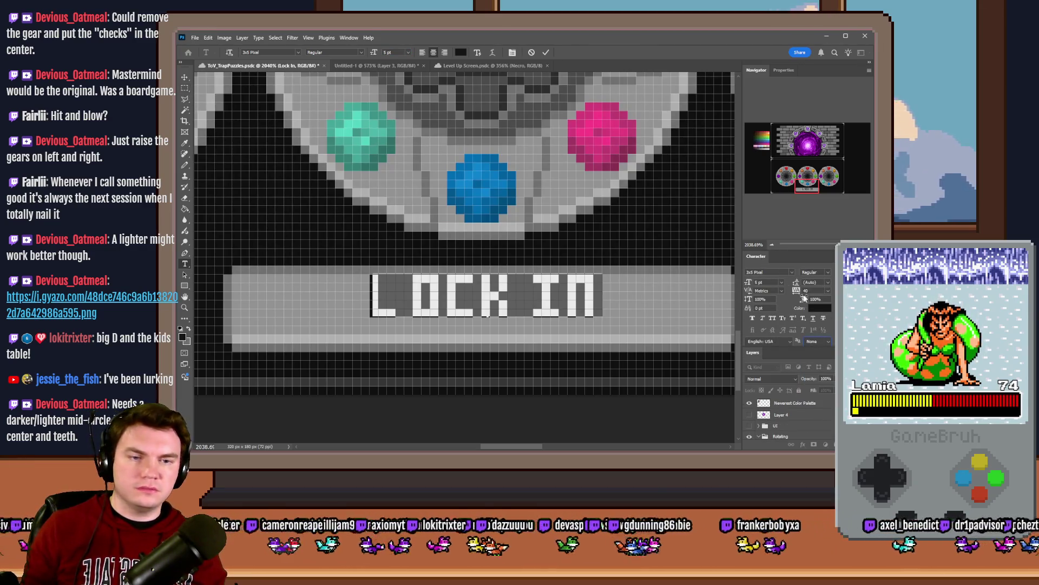
key("Return")
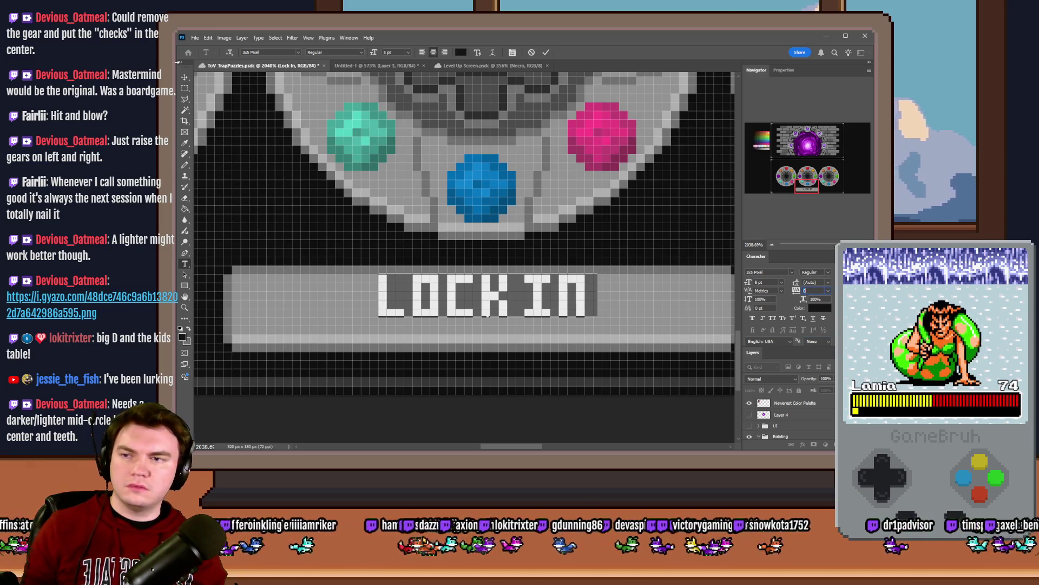
key("ctrl+Return")
key("m")
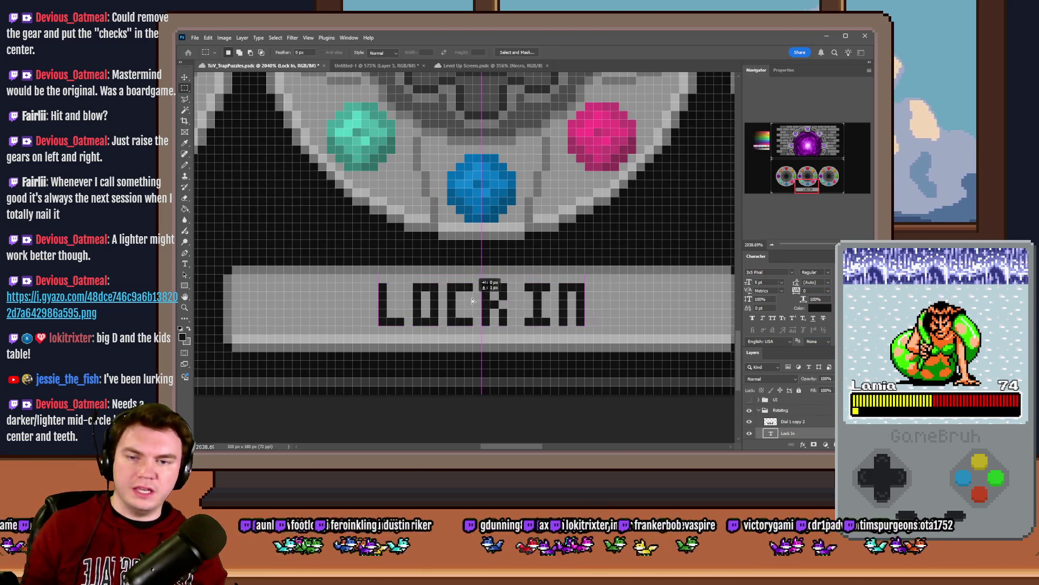
Step: Zoom out and erase the dark centre gear of the left dial on Dial 1 copy 2
scroll(429, 309, "down", 1)
scroll(429, 310, "down", 15)
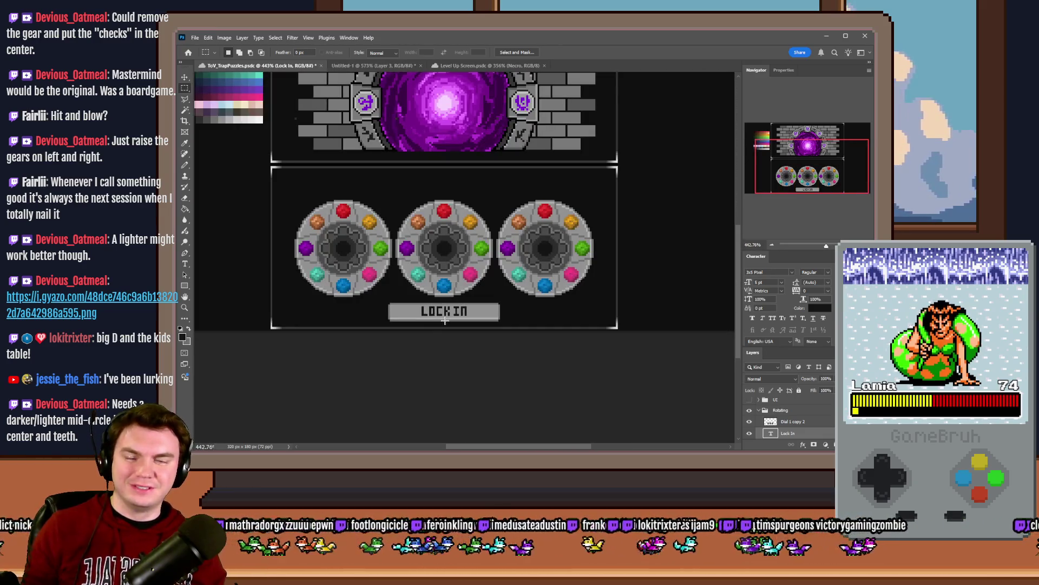
left_click(185, 264)
scroll(455, 301, "up", 3)
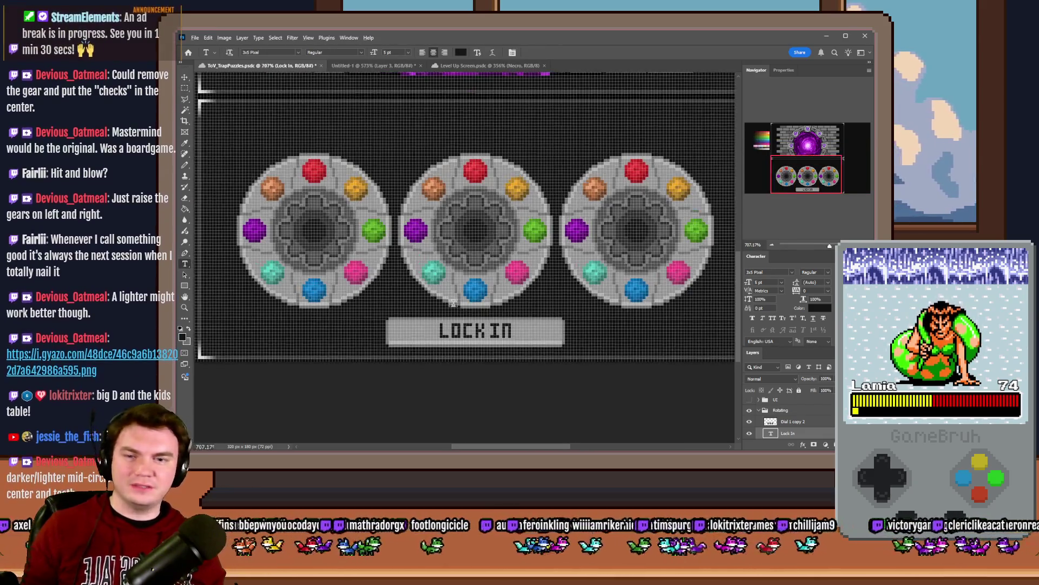
scroll(455, 301, "down", 3)
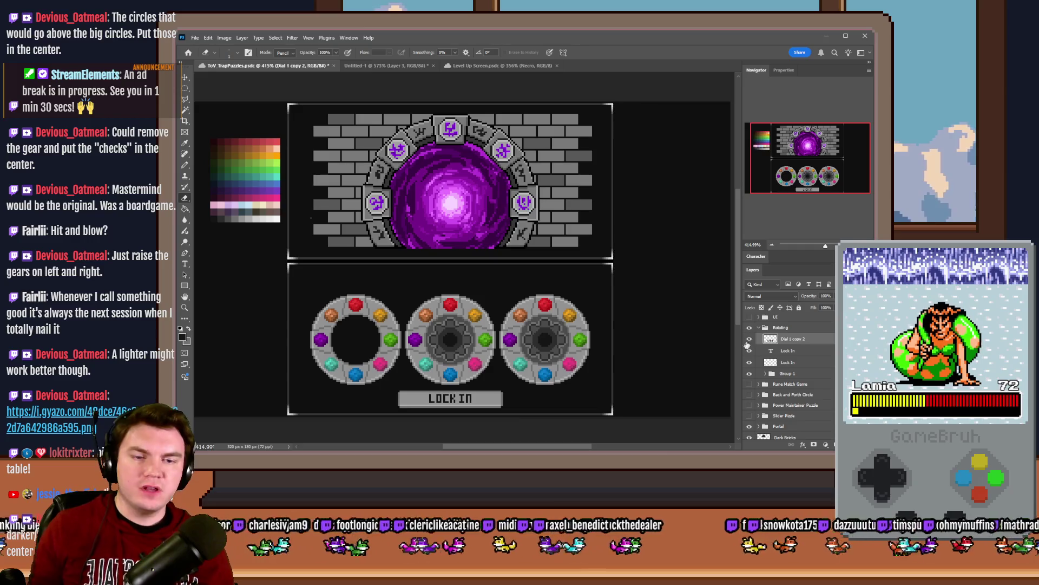
Step: Show the UI group and nudge the Timer layer one pixel right and one down
left_click(750, 317)
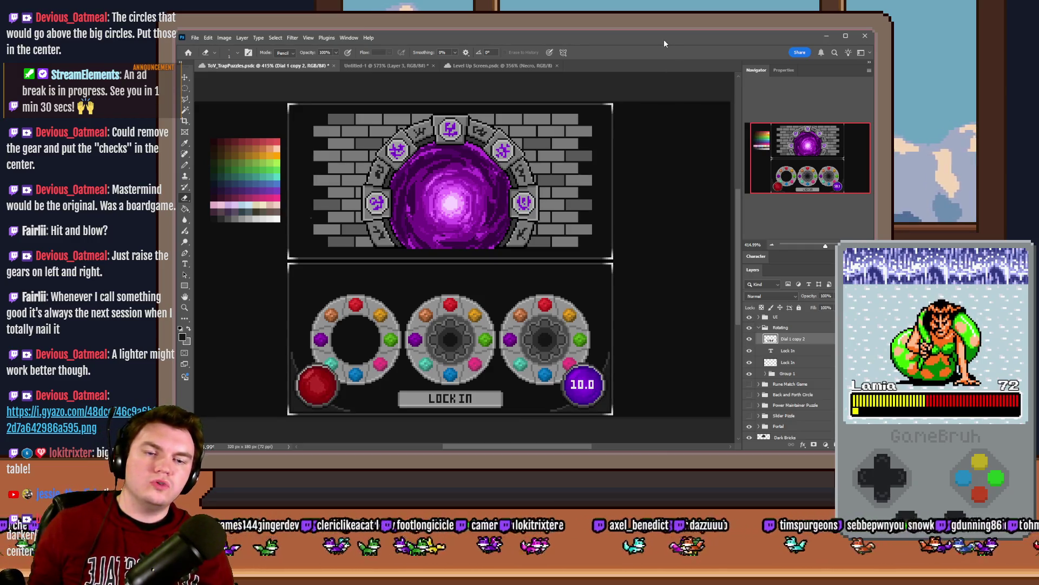
left_click(760, 328)
left_click(759, 317)
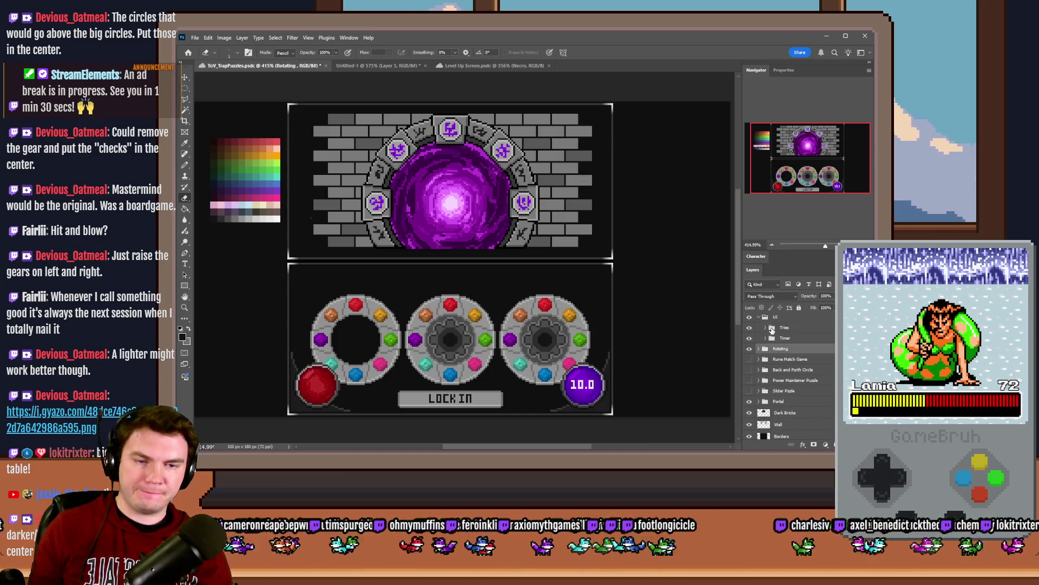
left_click(772, 328)
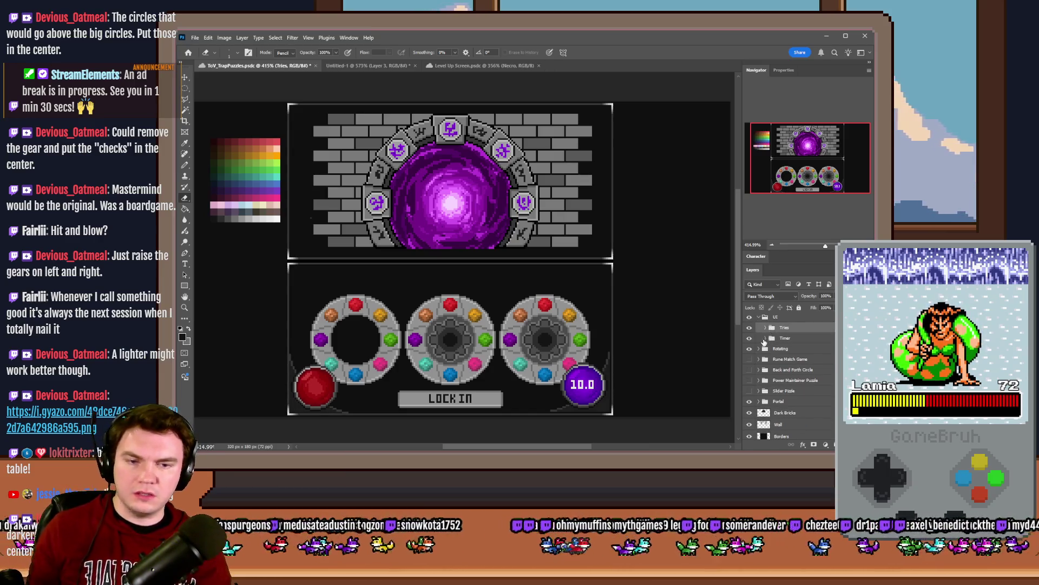
left_click(771, 338)
key("ctrl+Right")
key("ctrl+Down")
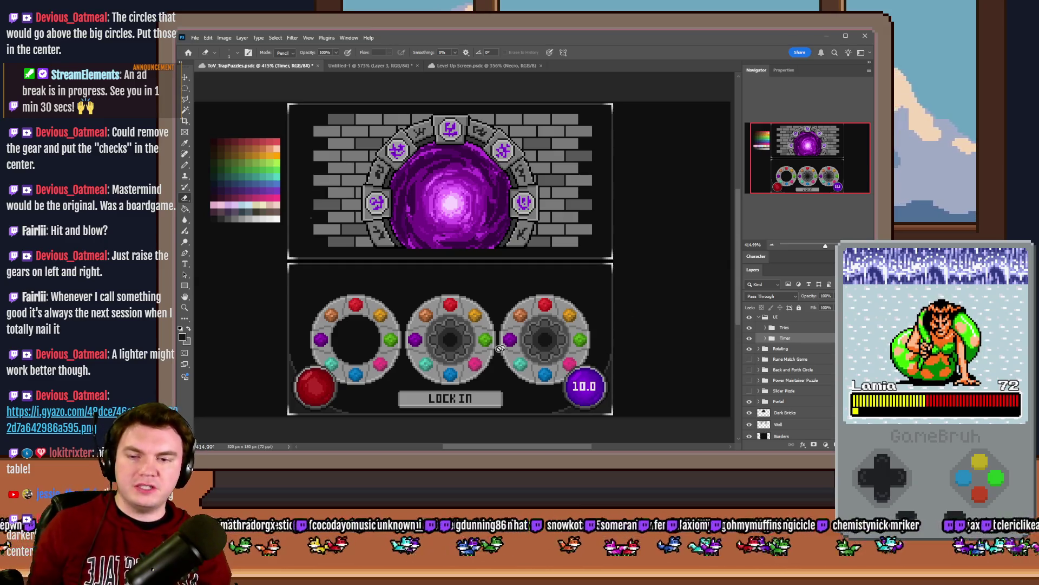
Step: Try rectangular and oval selections around the button, timer and dials, then hide the UI group
left_click(184, 88)
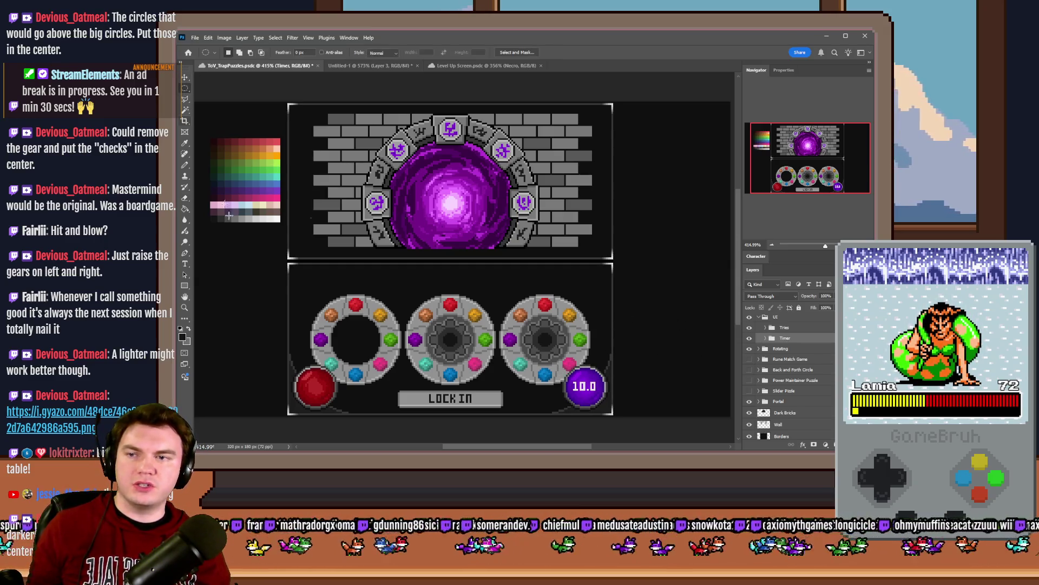
left_click_drag(287, 357, 337, 406)
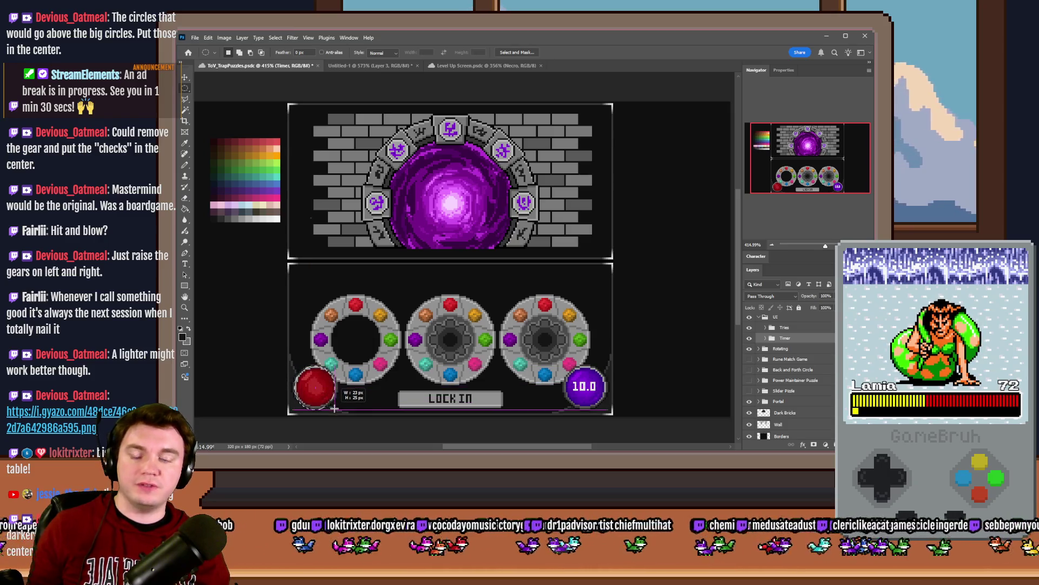
mouse_move(562, 368)
left_mouse_down()
mouse_move(615, 398)
mouse_move(608, 410)
left_mouse_up()
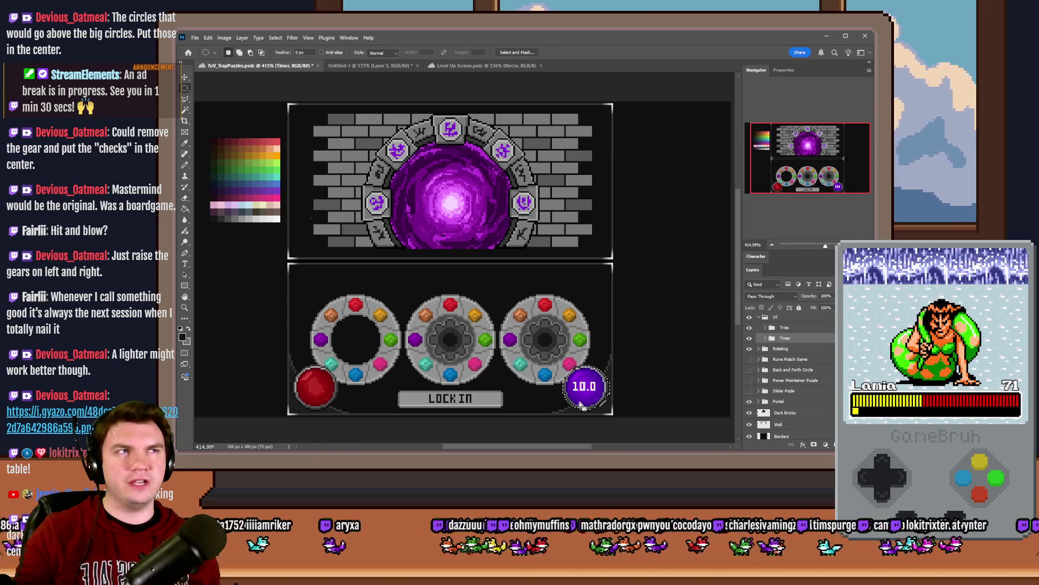
left_click_drag(296, 367, 337, 408)
mouse_move(345, 324)
left_mouse_down()
mouse_move(400, 346)
mouse_move(376, 358)
left_mouse_up()
mouse_move(316, 268)
left_mouse_down()
mouse_move(379, 286)
mouse_move(587, 291)
left_mouse_up()
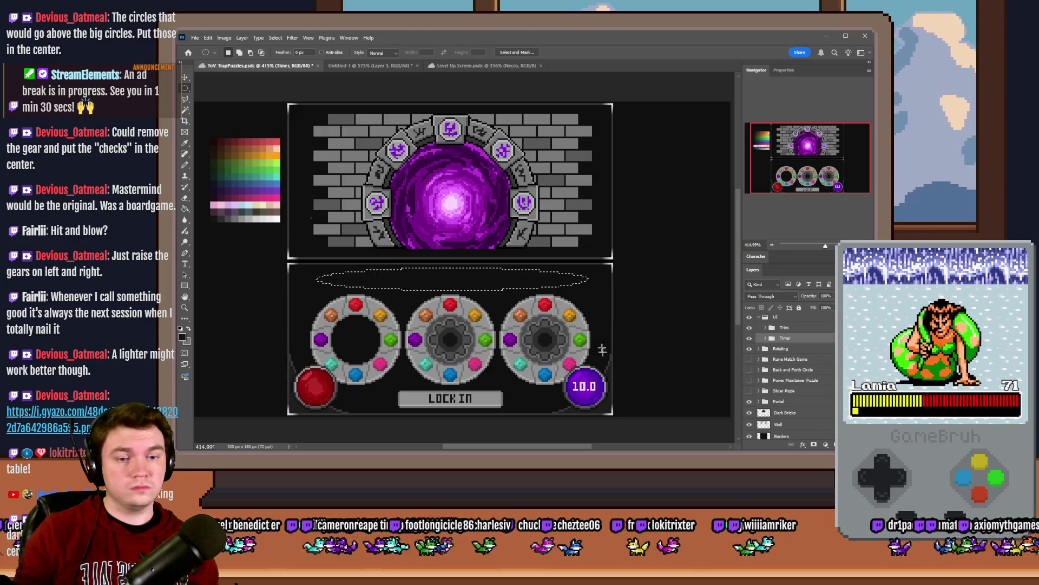
left_click(628, 355)
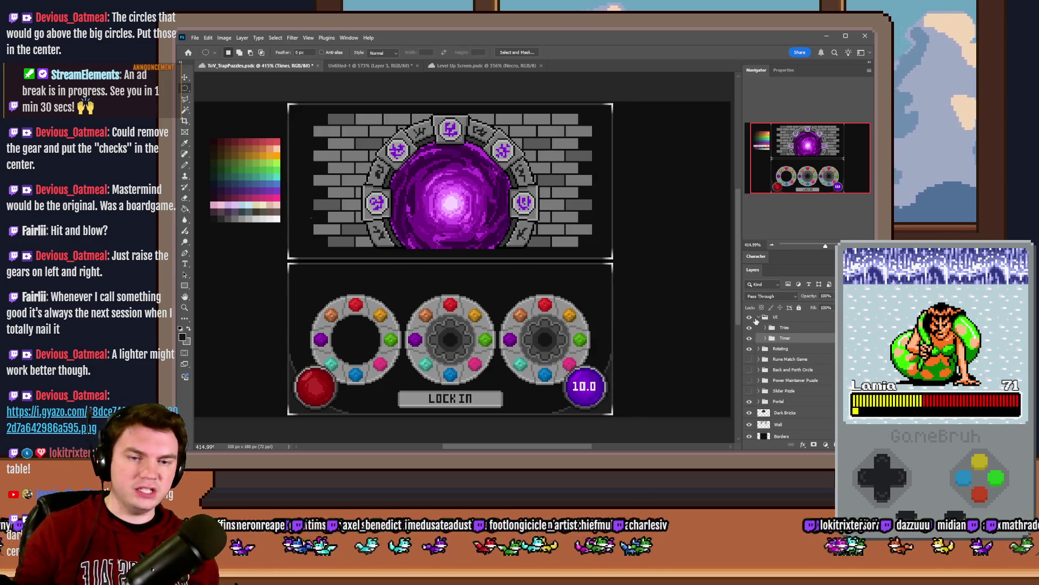
left_click(760, 317)
left_click(749, 320)
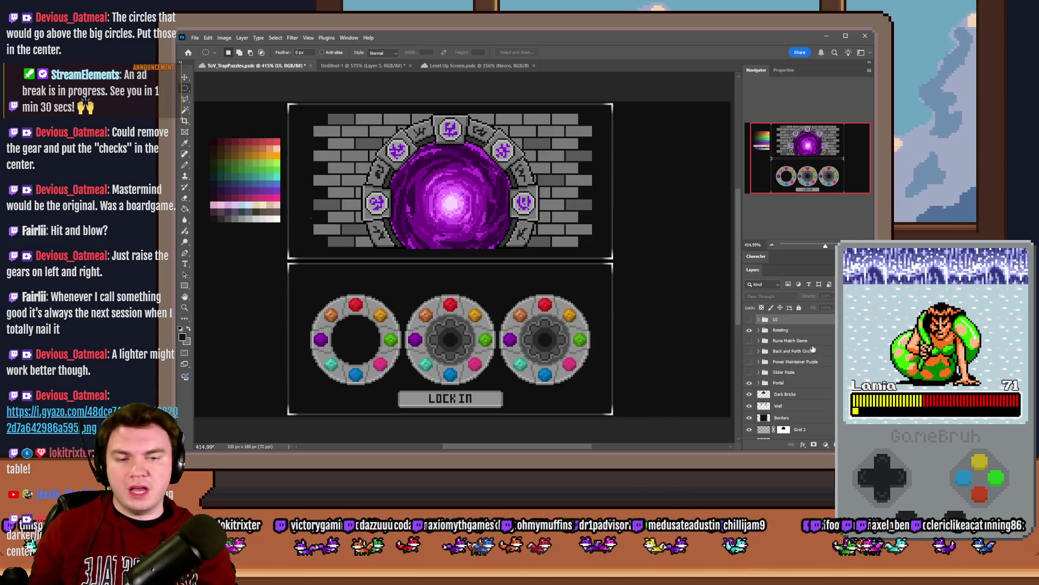
Step: On Dial 1 copy 2, marquee the left and right dials and drag them about 32 px down
right_click(184, 87)
left_click(227, 90)
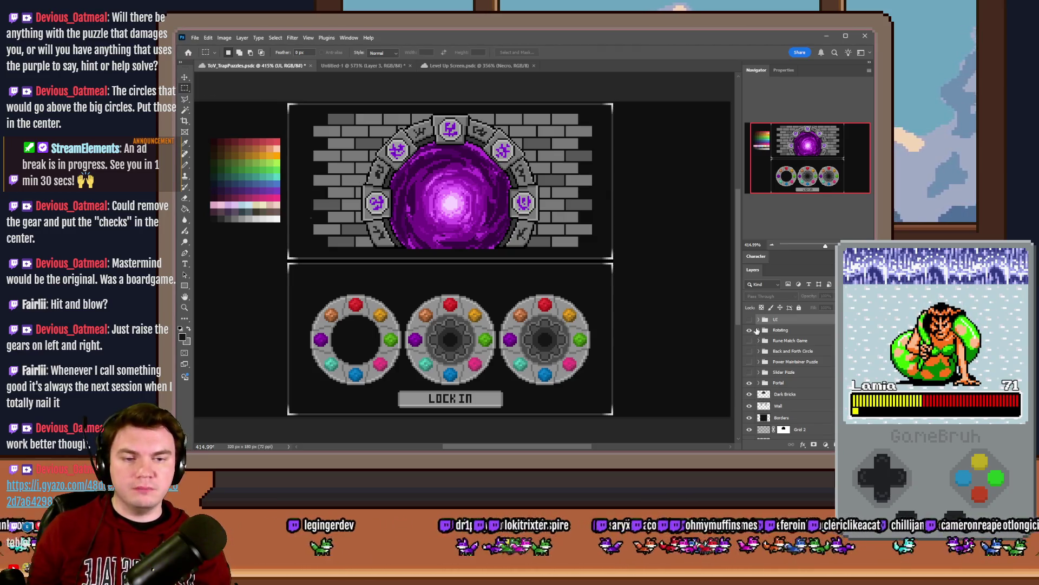
left_click(765, 330)
left_click(758, 330)
left_click(784, 342)
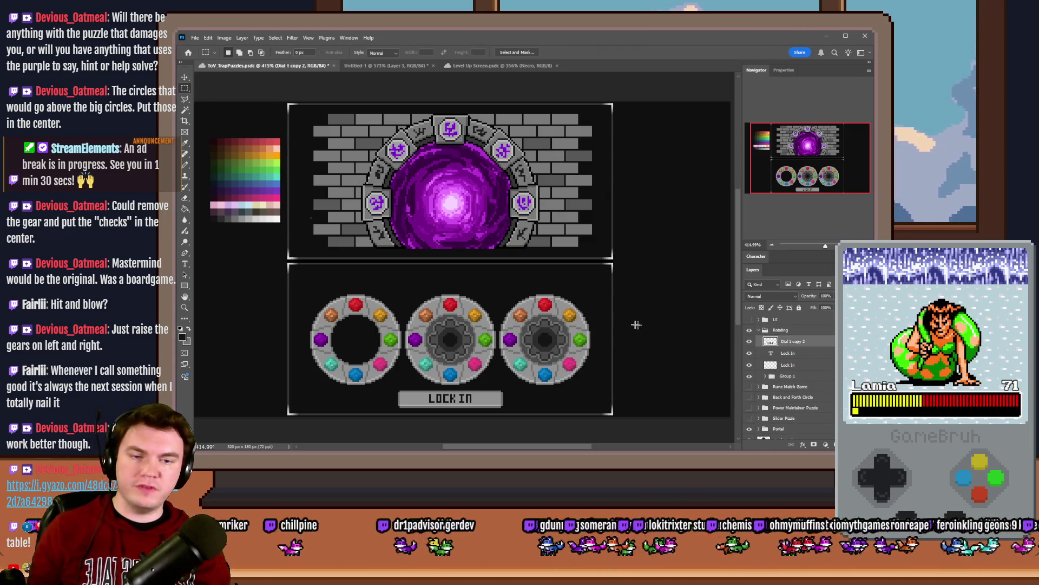
left_click_drag(608, 291, 498, 387)
left_click_drag(303, 295, 397, 387)
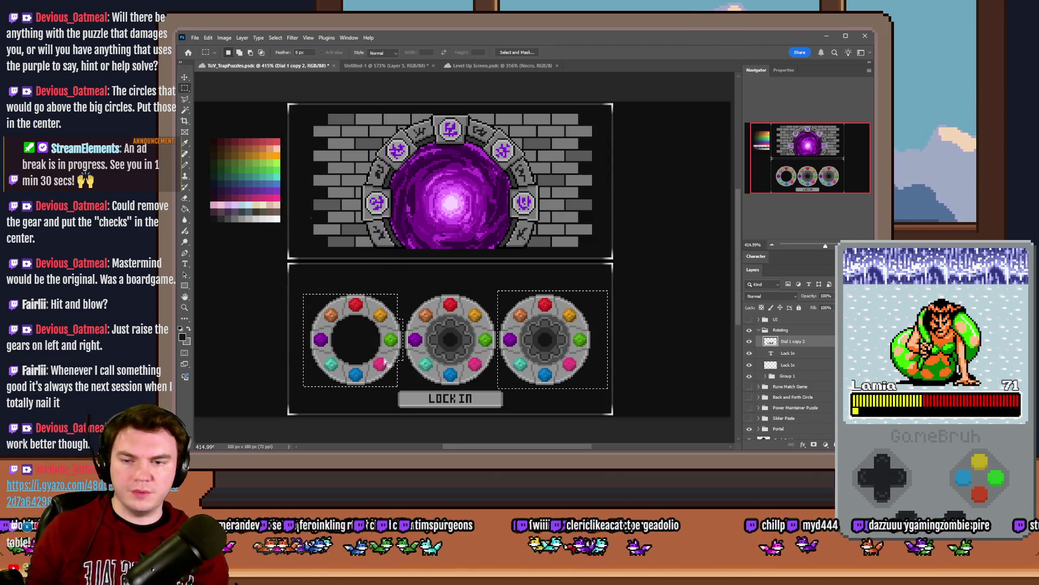
left_click_drag(396, 300, 395, 317)
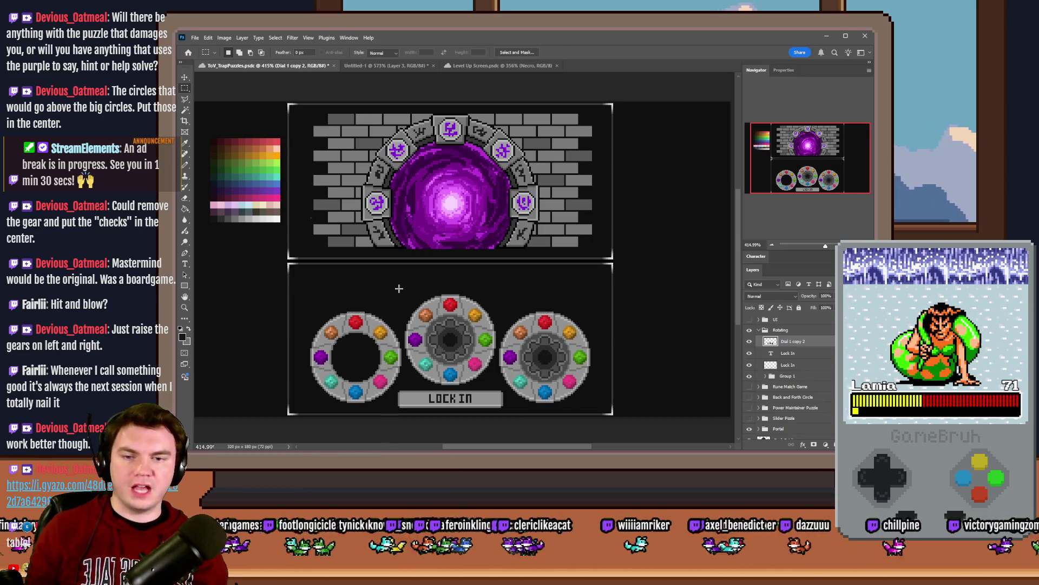
scroll(406, 295, "down", 3)
scroll(406, 296, "up", 3)
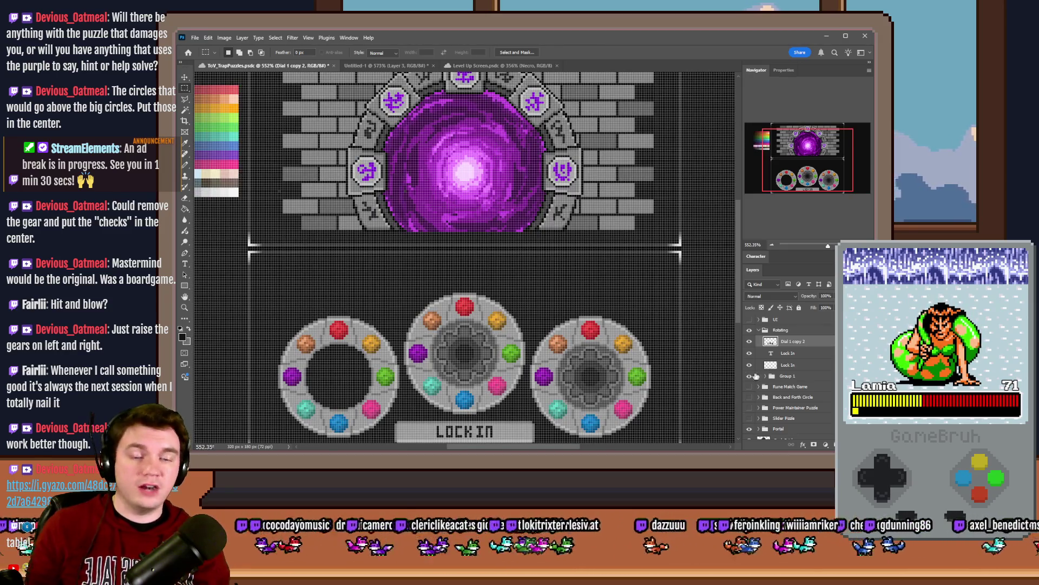
scroll(537, 343, "down", 1)
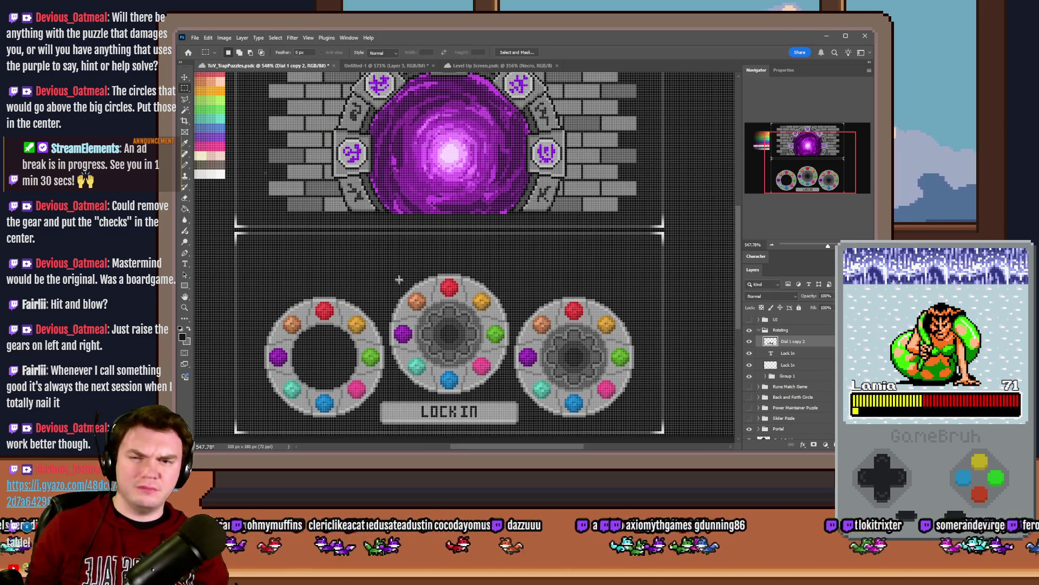
Step: Marquee and delete the left and right dials
mouse_move(388, 280)
left_mouse_down()
mouse_move(309, 414)
mouse_move(242, 424)
left_mouse_up()
key("Delete")
mouse_move(675, 280)
left_mouse_down()
mouse_move(495, 411)
mouse_move(515, 426)
left_mouse_up()
key("ctrl+x")
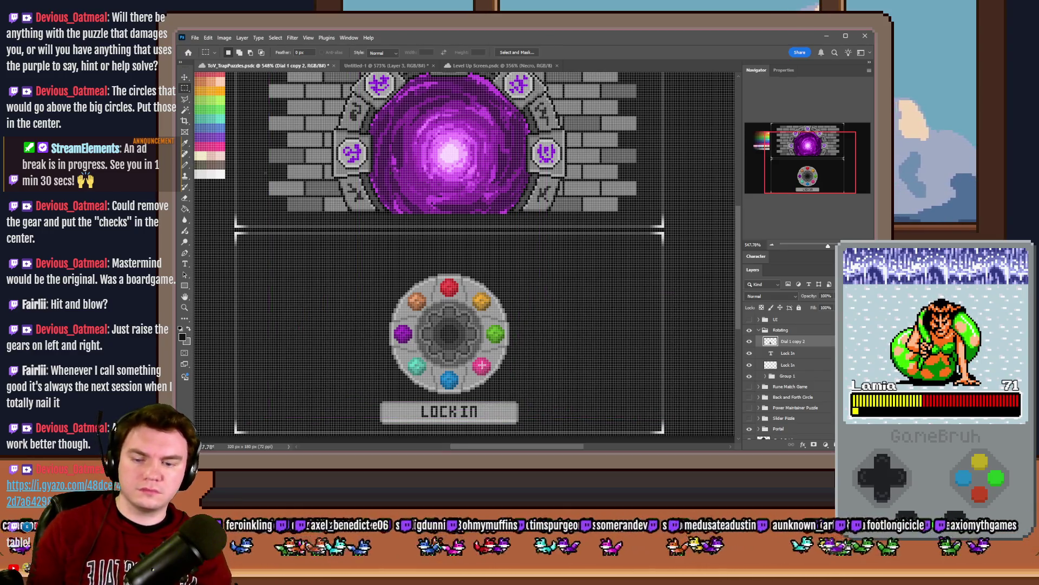
Step: Place a copy of the middle dial beside it, align it by nudging, and hide the pixel grid
key("ctrl+j")
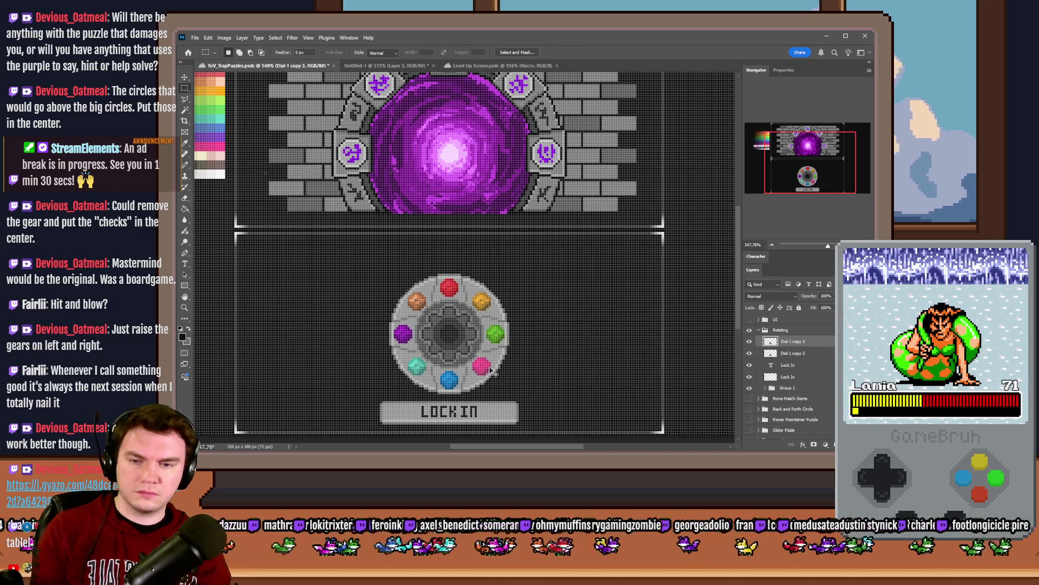
mouse_move(489, 368)
left_mouse_down()
mouse_move(568, 358)
mouse_move(566, 380)
left_mouse_up()
key("Left")
key("Left")
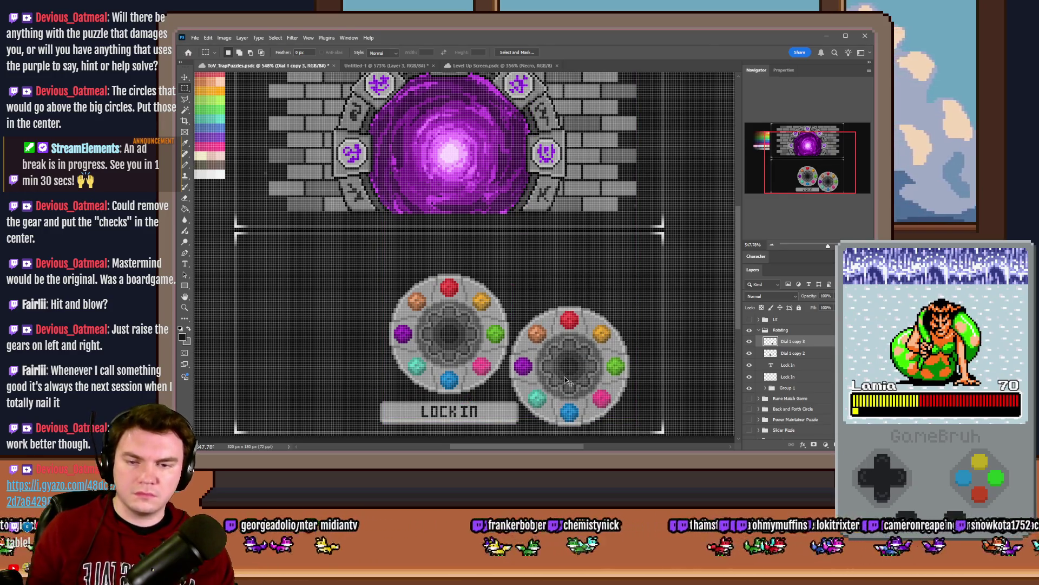
key("ctrl+Left")
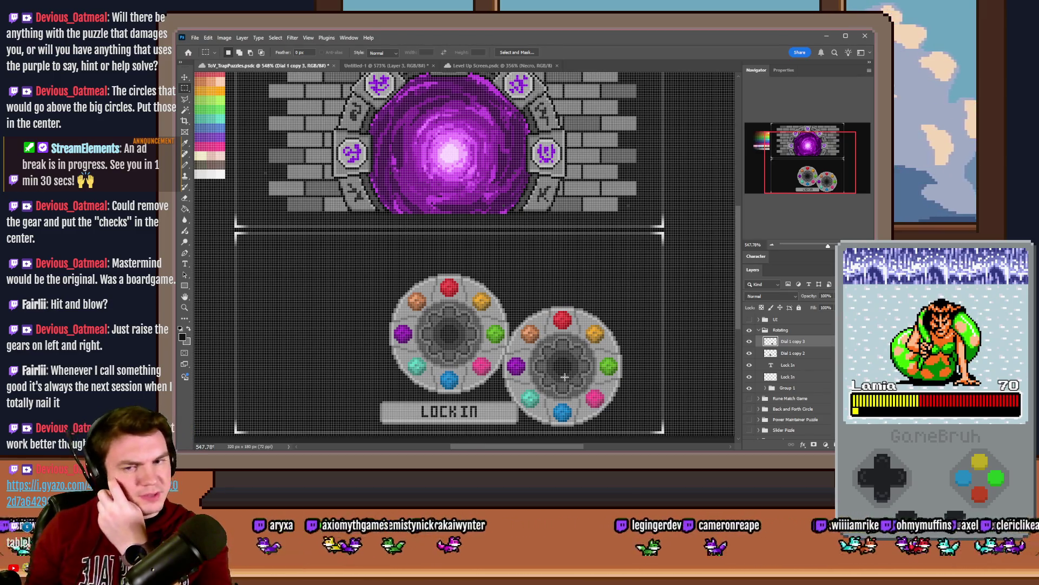
key("Delete")
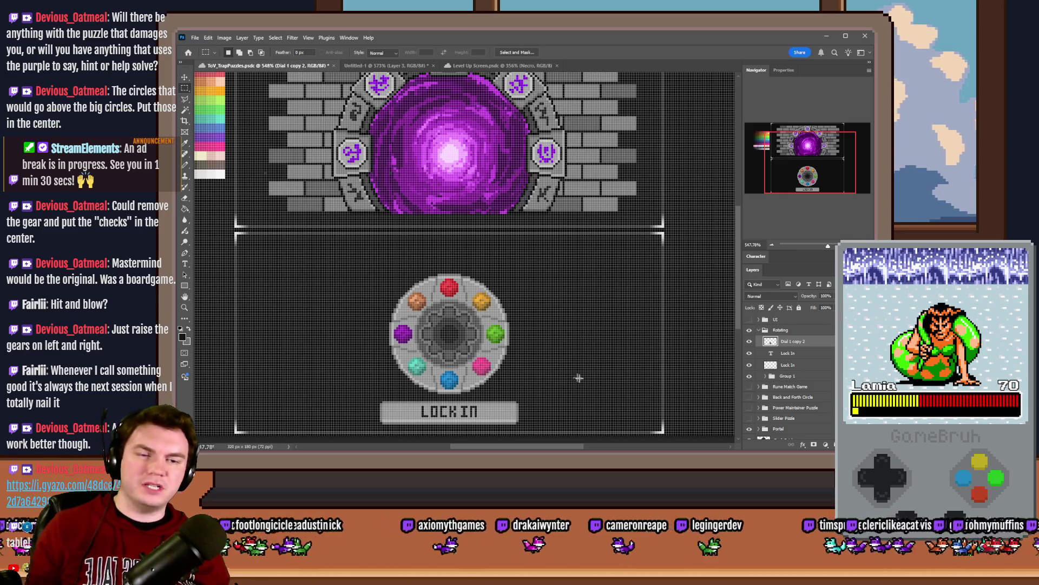
left_click_drag(451, 342, 578, 342)
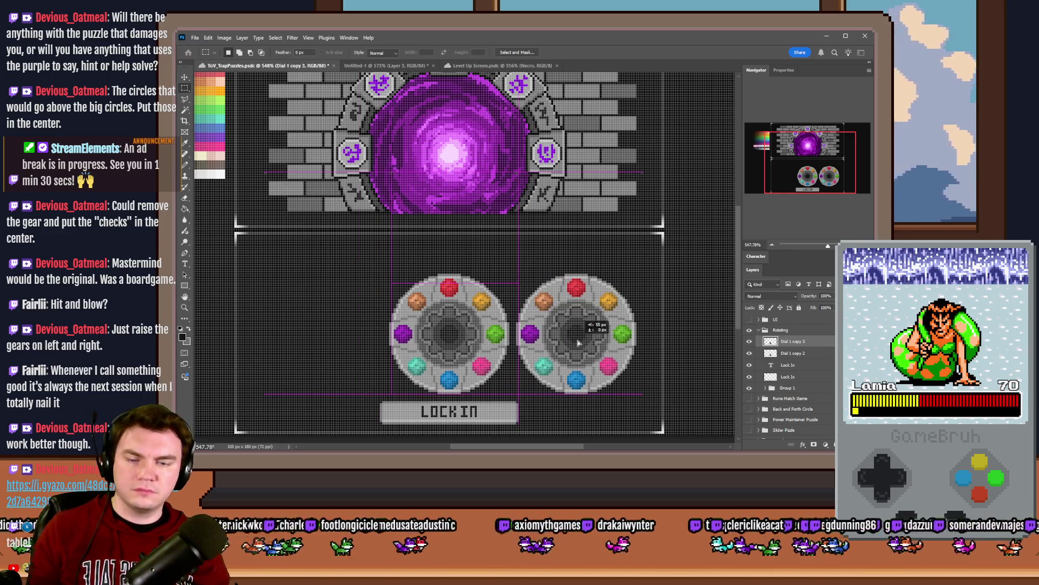
key("ctrl+Left")
key("ctrl+Left")
key("ctrl+Left")
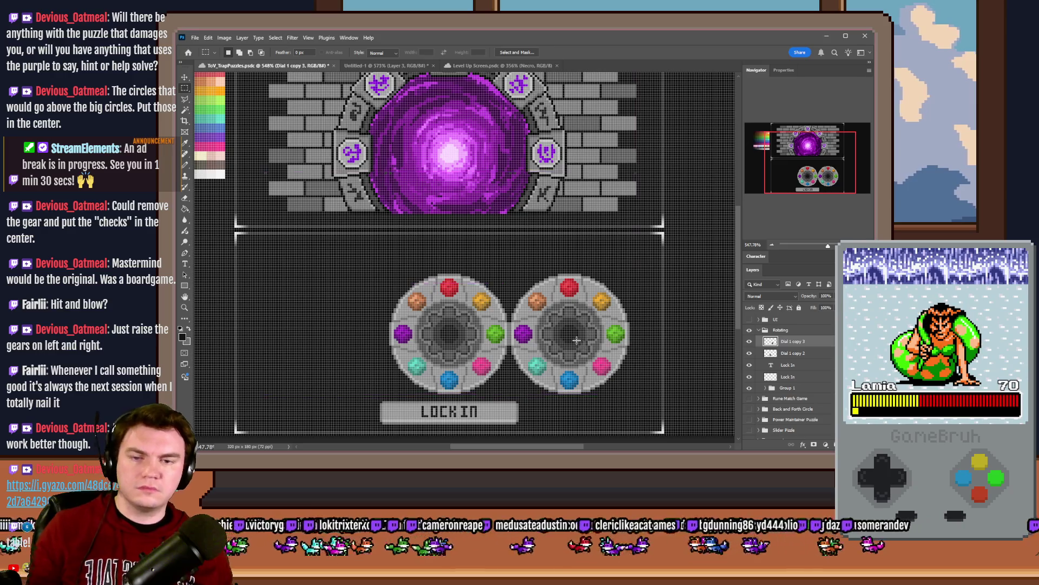
key("ctrl+Right")
key("ctrl+Right")
key("ctrl+Right")
key("ctrl+Right")
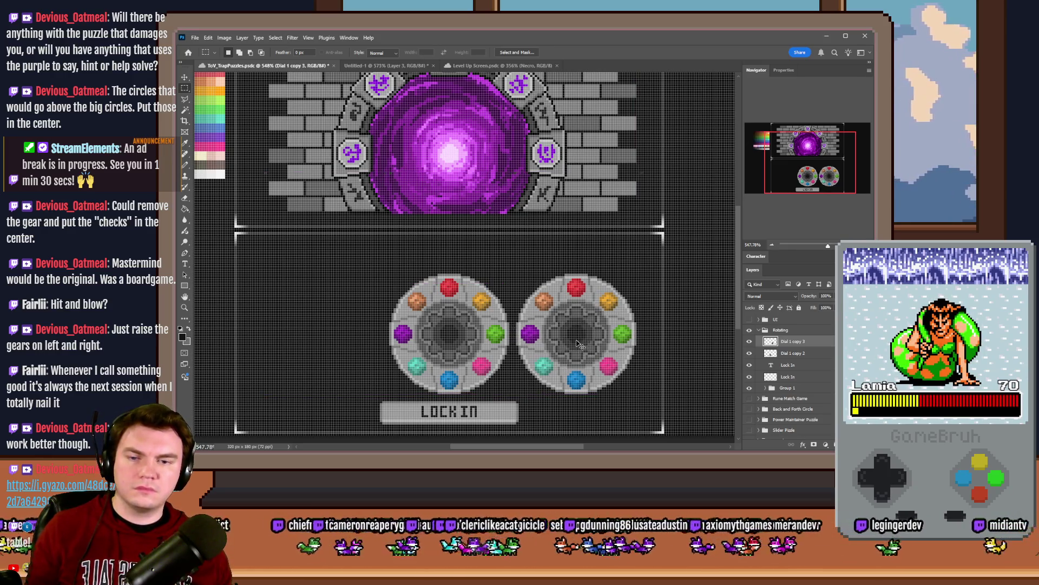
key("ctrl+Down")
key("ctrl+Down")
key("ctrl+Down")
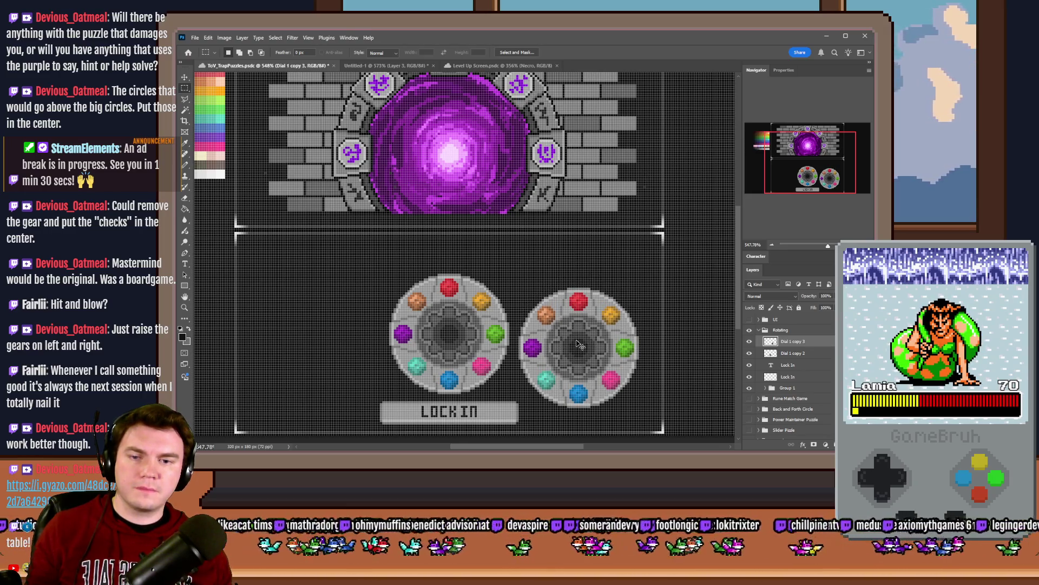
key("ctrl+Up")
key("ctrl+Up")
key("ctrl+Up")
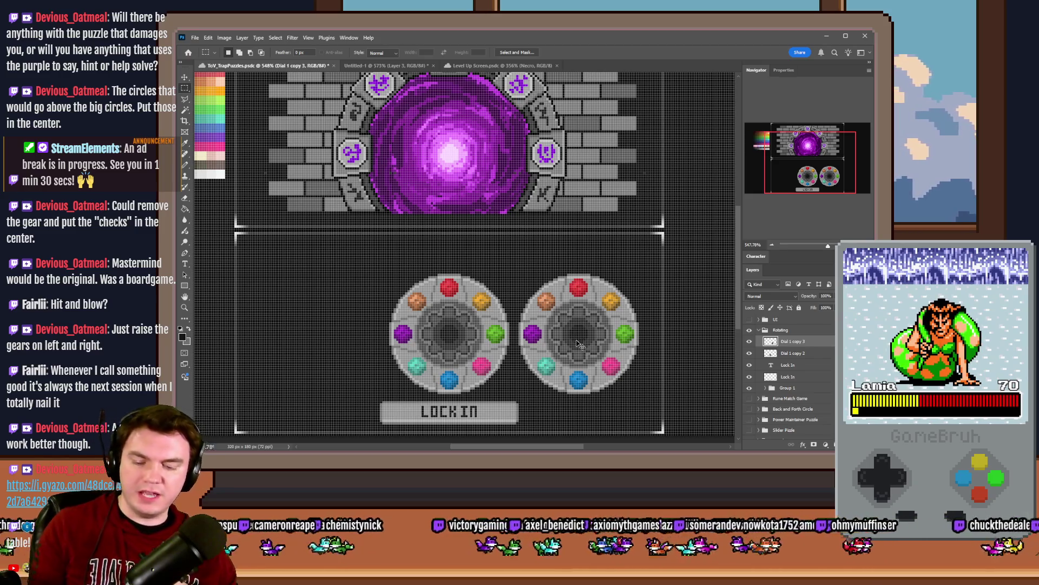
key("ctrl+h")
scroll(577, 340, "down", 2)
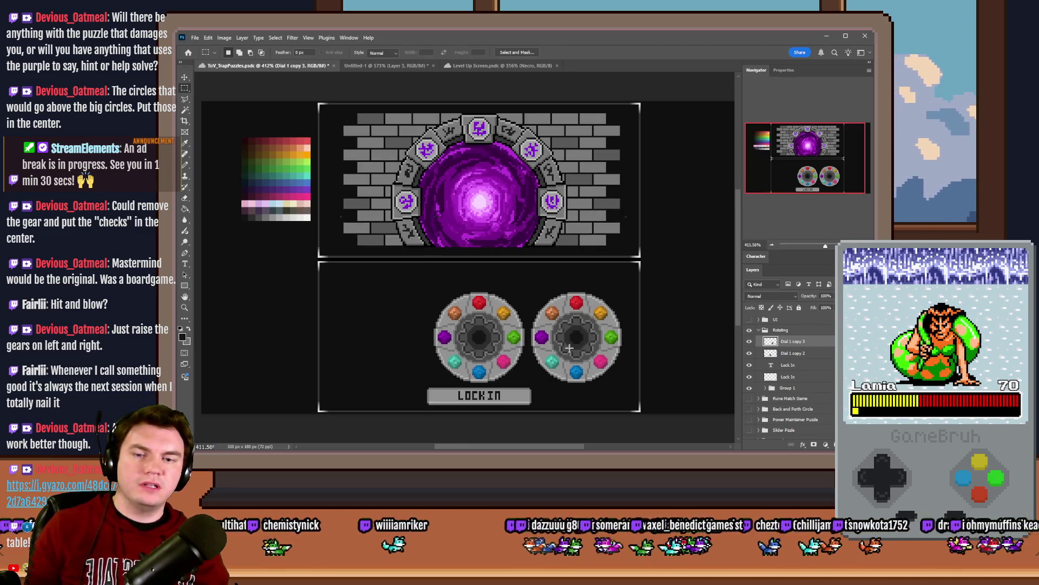
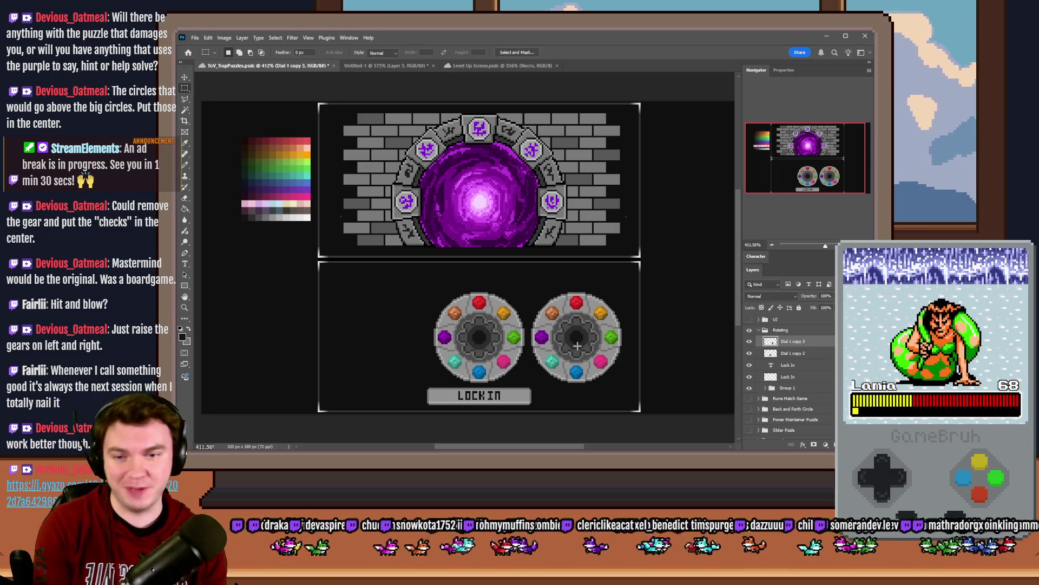
Step: Switch from the Photoshop puzzle mockup to the game to start a playtest
key("alt+Tab")
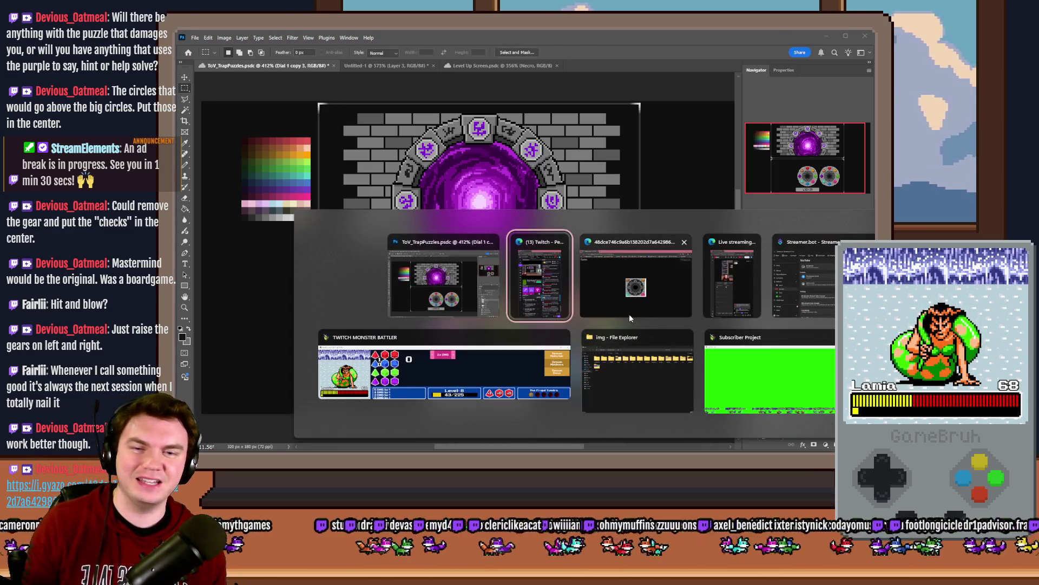
key("Tab")
Step: Dismiss the perk card screen and turn debug switch 0164 PORTALPUZZLE on
left_click(610, 61)
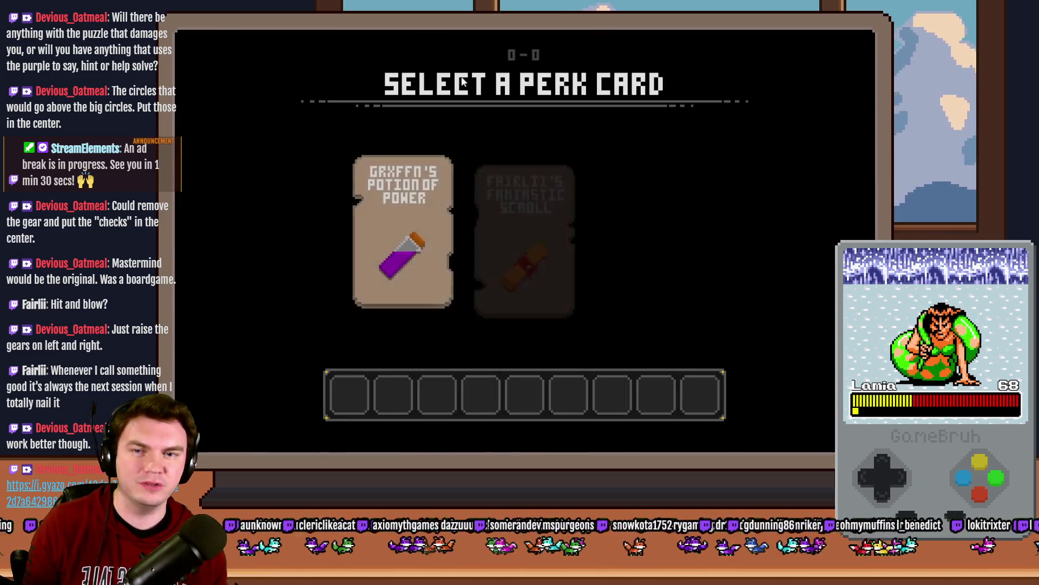
left_click(554, 196)
key("F9")
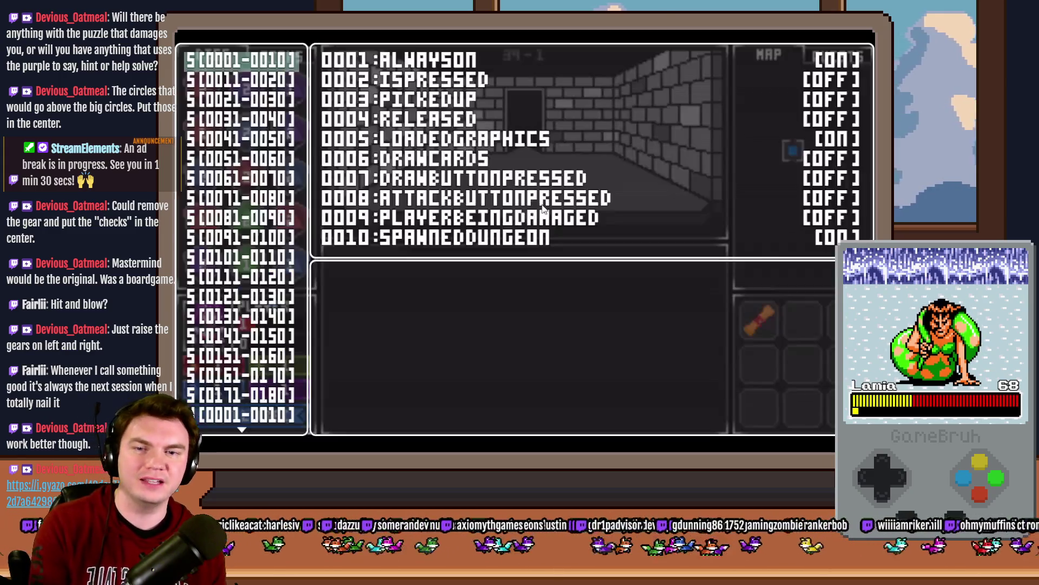
key("Down")
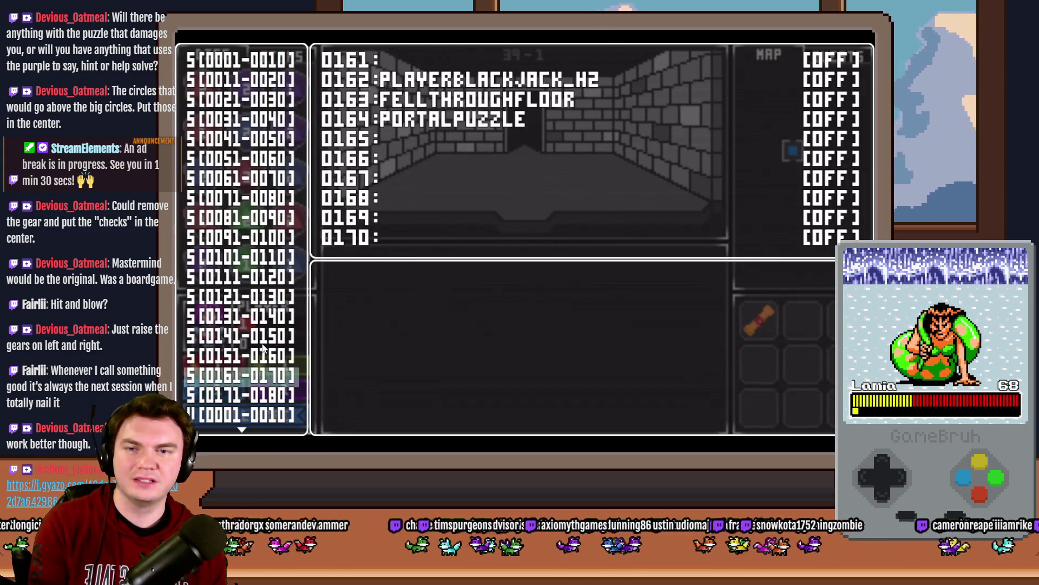
key("Return")
key("Down")
key("Down")
key("Down")
key("Return")
key("Escape")
key("Escape")
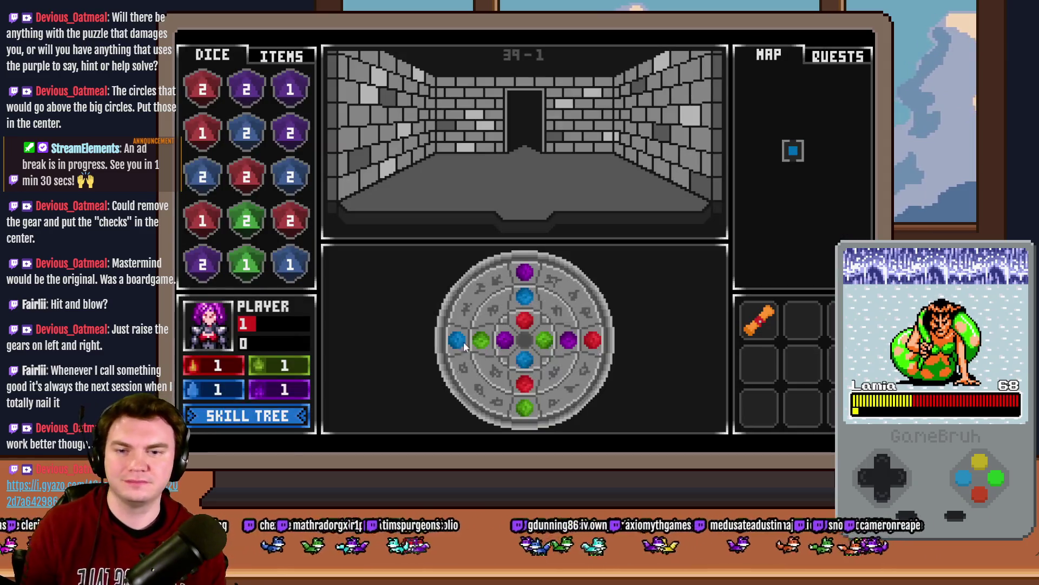
Step: Rotate the outer, middle and inner rings of the gem dial, ending with red on top
left_click(587, 371)
left_click(512, 324)
left_click(526, 320)
left_click(547, 267)
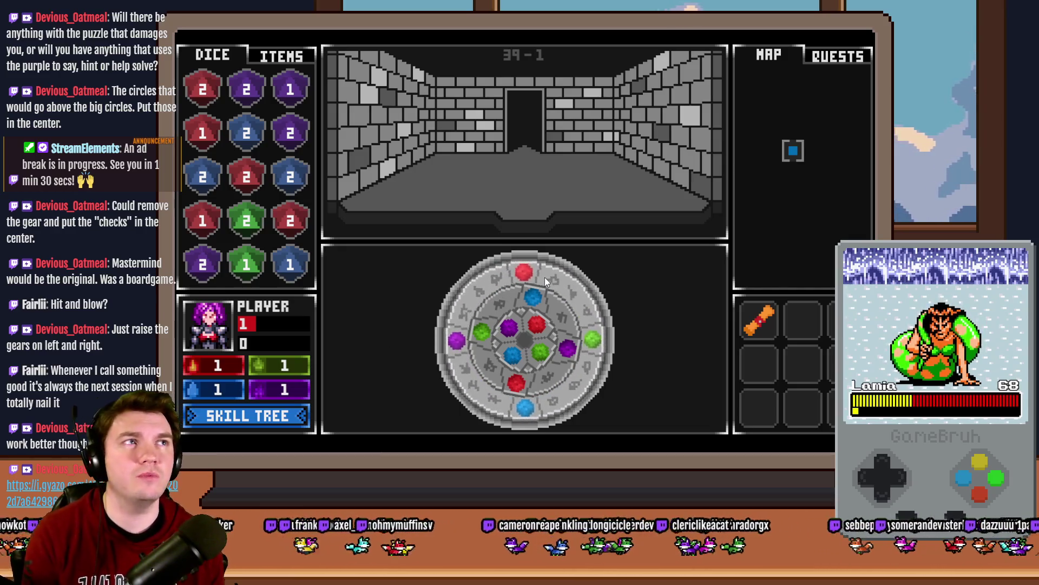
left_click(537, 297)
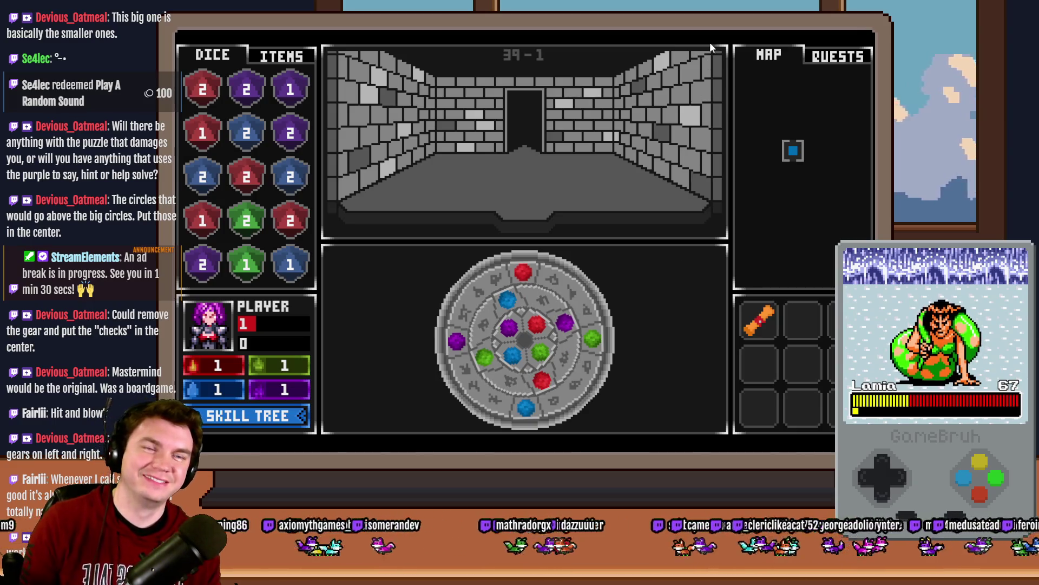
Step: Rotate the outer ring clockwise and turn the middle ring about half a turn
left_click(550, 267)
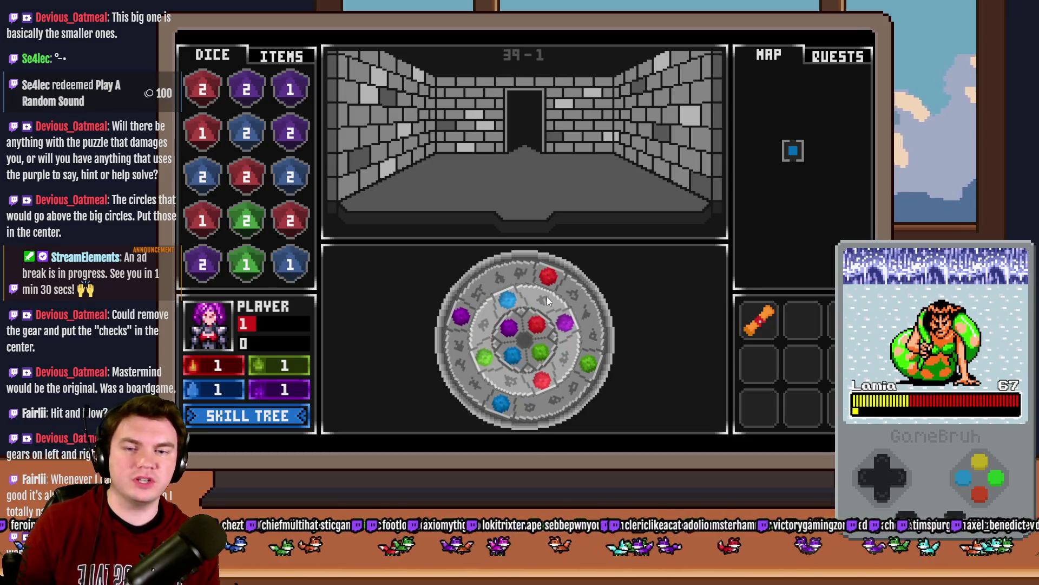
left_click(547, 297)
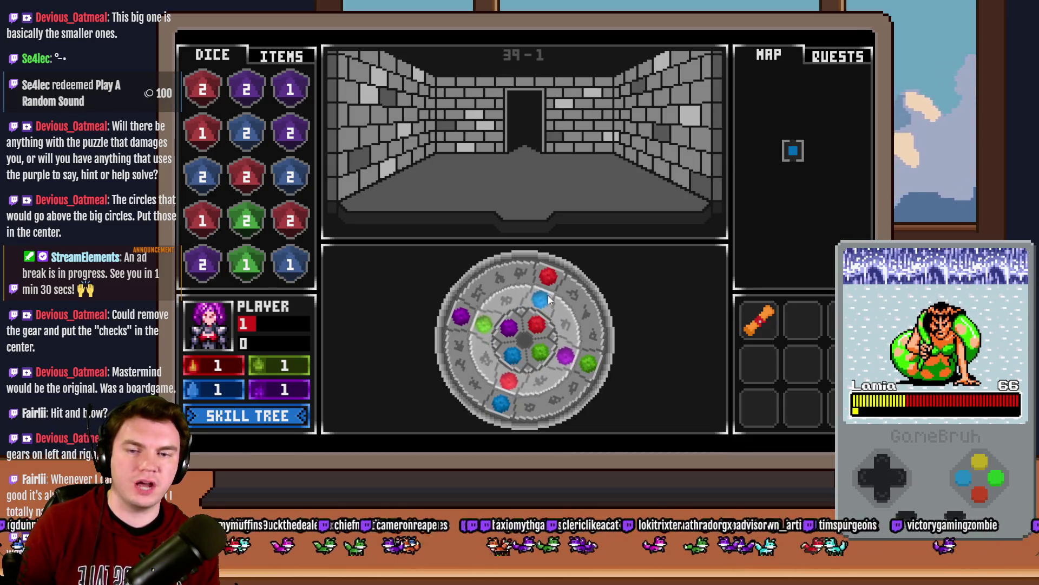
mouse_move(546, 298)
left_mouse_down()
mouse_move(567, 341)
mouse_move(534, 383)
mouse_move(490, 353)
mouse_move(500, 314)
mouse_move(525, 298)
mouse_move(552, 309)
mouse_move(557, 368)
mouse_move(524, 384)
mouse_move(462, 340)
mouse_move(477, 312)
mouse_move(526, 286)
mouse_move(471, 314)
mouse_move(504, 389)
mouse_move(574, 352)
mouse_move(510, 285)
mouse_move(574, 379)
mouse_move(471, 332)
mouse_move(522, 287)
mouse_move(559, 307)
mouse_move(566, 333)
mouse_move(528, 328)
mouse_move(511, 342)
mouse_move(540, 357)
mouse_move(528, 272)
mouse_move(563, 303)
mouse_move(514, 271)
mouse_move(492, 278)
mouse_move(541, 268)
mouse_move(585, 310)
mouse_move(541, 300)
mouse_move(545, 347)
mouse_move(551, 316)
mouse_move(506, 306)
mouse_move(459, 343)
mouse_move(586, 353)
mouse_move(629, 336)
left_mouse_up()
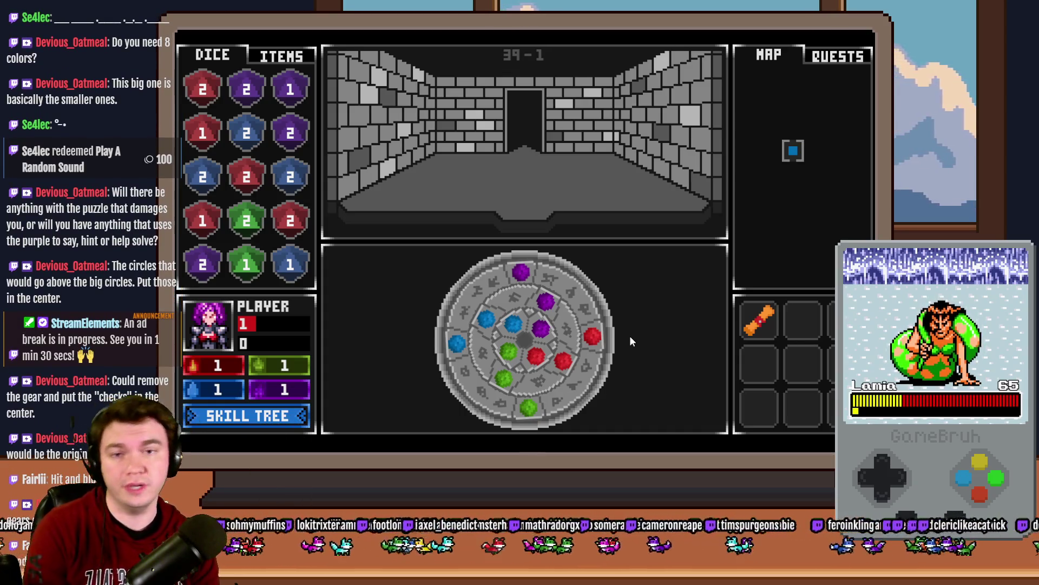
Step: Spin the outer ring to line its gems up on the axes and shift the inner ring one position
left_click(564, 298)
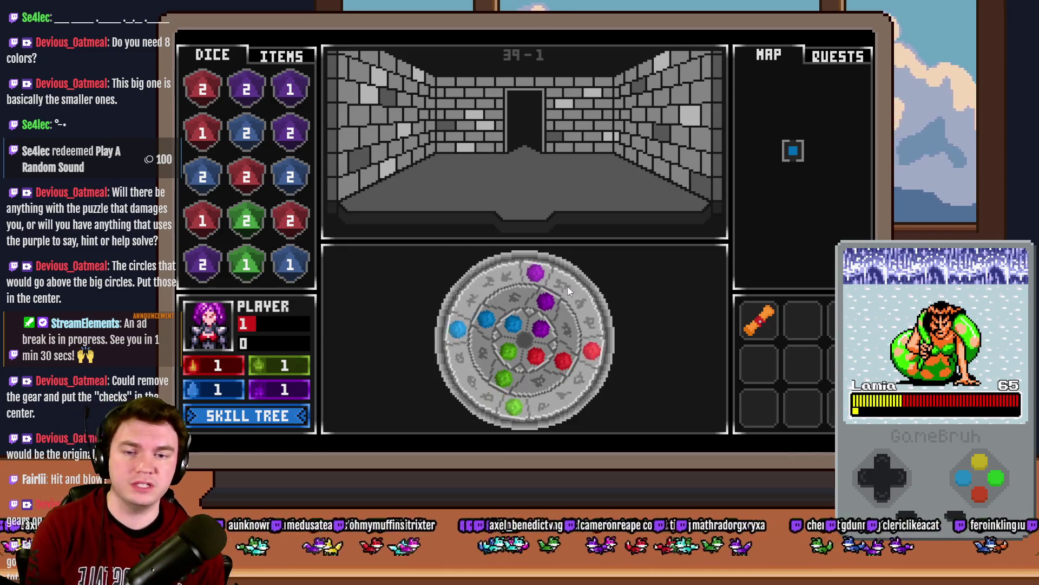
mouse_move(524, 394)
left_mouse_down()
mouse_move(466, 325)
mouse_move(561, 274)
mouse_move(599, 394)
mouse_move(459, 313)
mouse_move(465, 359)
mouse_move(496, 393)
mouse_move(509, 336)
mouse_move(526, 331)
mouse_move(534, 352)
left_mouse_up()
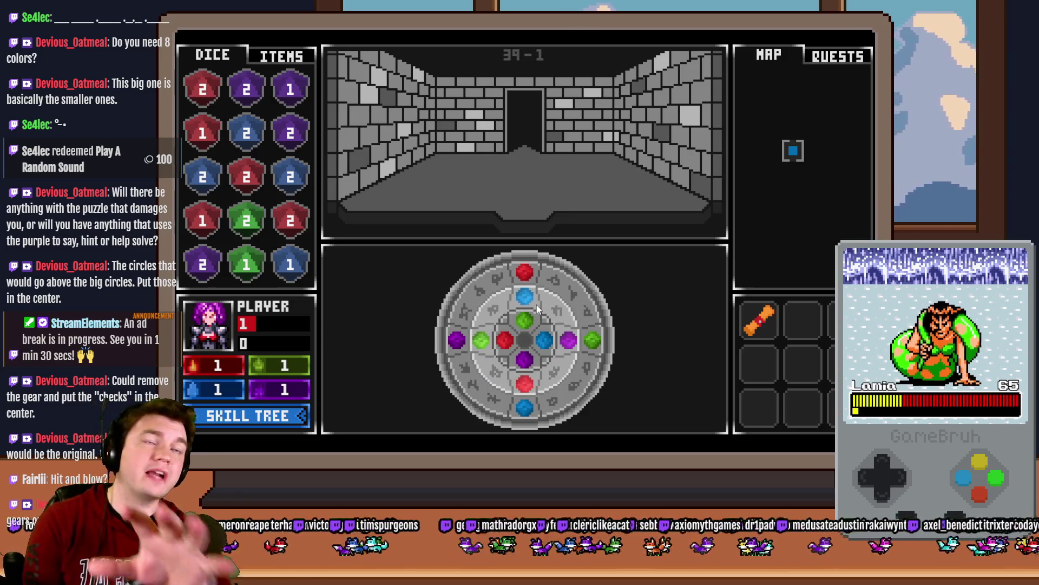
mouse_move(536, 269)
left_mouse_down()
mouse_move(601, 330)
mouse_move(584, 385)
mouse_move(504, 419)
mouse_move(454, 314)
mouse_move(539, 282)
mouse_move(540, 271)
mouse_move(596, 374)
mouse_move(662, 278)
left_mouse_up()
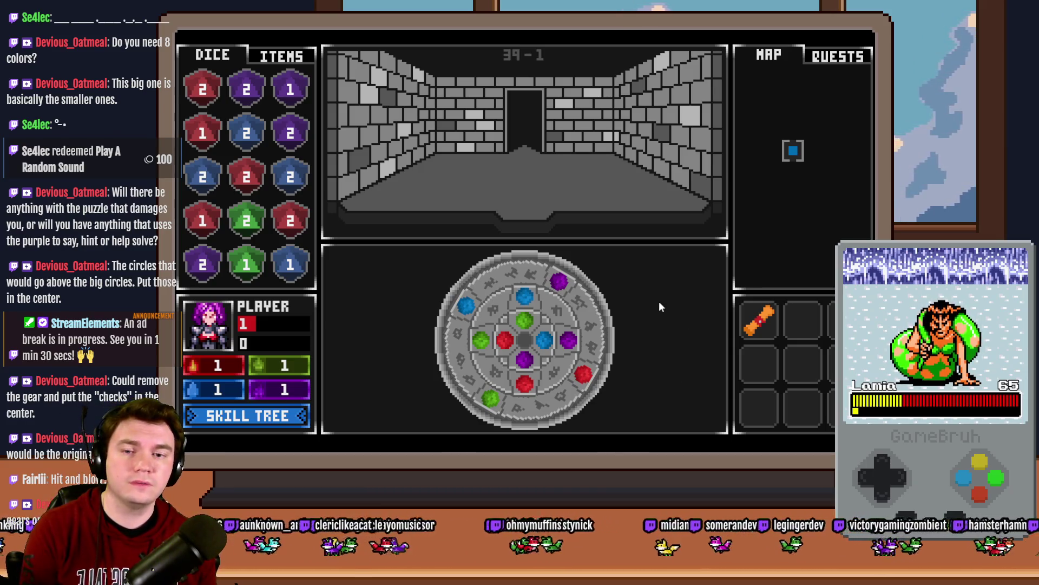
left_click_drag(505, 291, 550, 277)
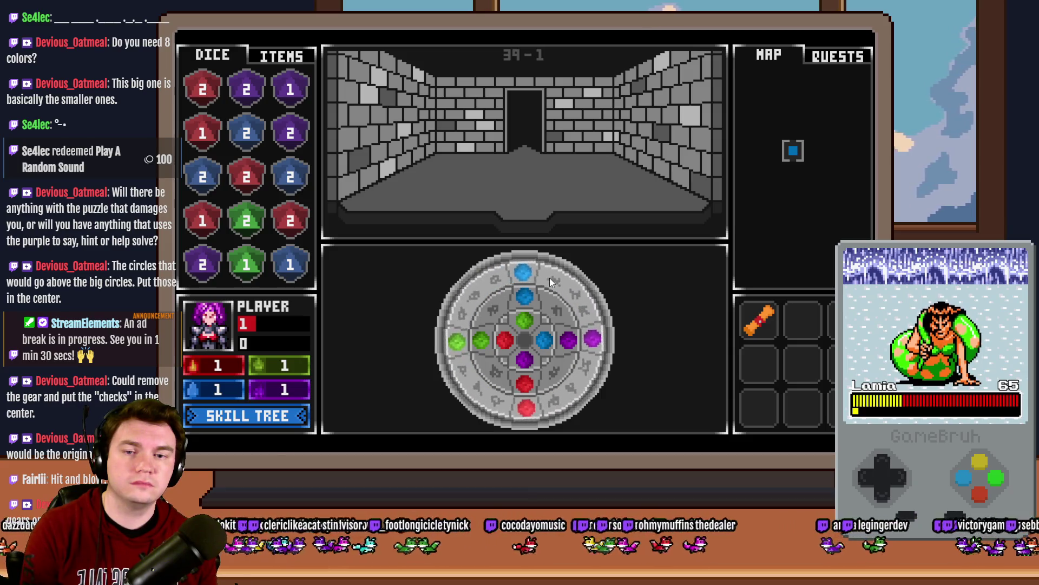
mouse_move(541, 322)
left_mouse_down()
mouse_move(534, 356)
mouse_move(513, 353)
mouse_move(506, 330)
mouse_move(543, 342)
mouse_move(546, 327)
left_mouse_up()
Step: Nudge the outer ring off the axes, then close the playtest and return to Photoshop
mouse_move(548, 284)
left_mouse_down()
mouse_move(567, 298)
mouse_move(547, 303)
mouse_move(558, 311)
left_mouse_up()
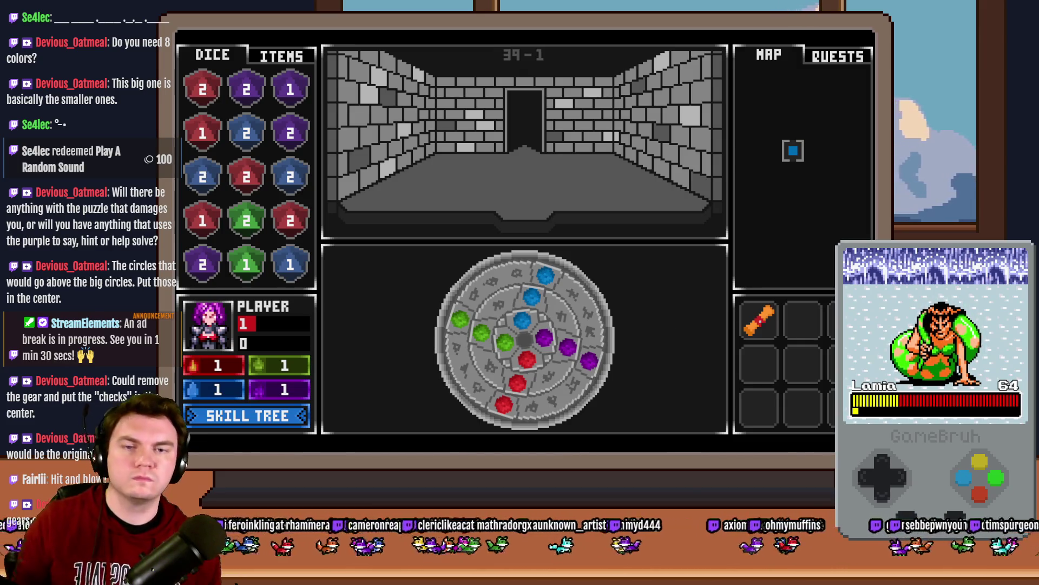
key("alt+F4")
key("alt+Tab")
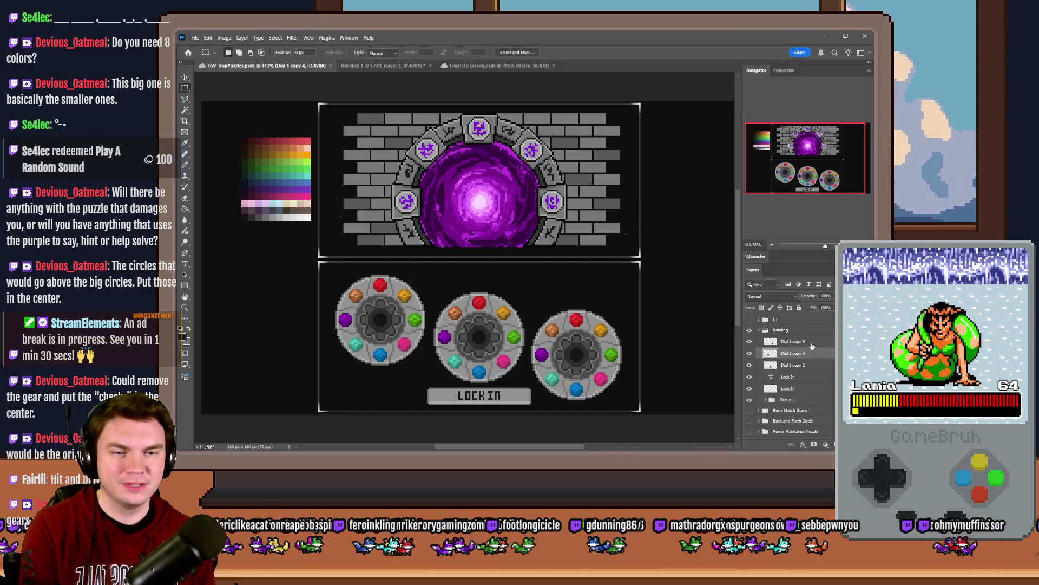
Step: Delete the three old dial layers and the LOCK IN button text
left_click(811, 343)
key("Delete")
left_click(809, 354)
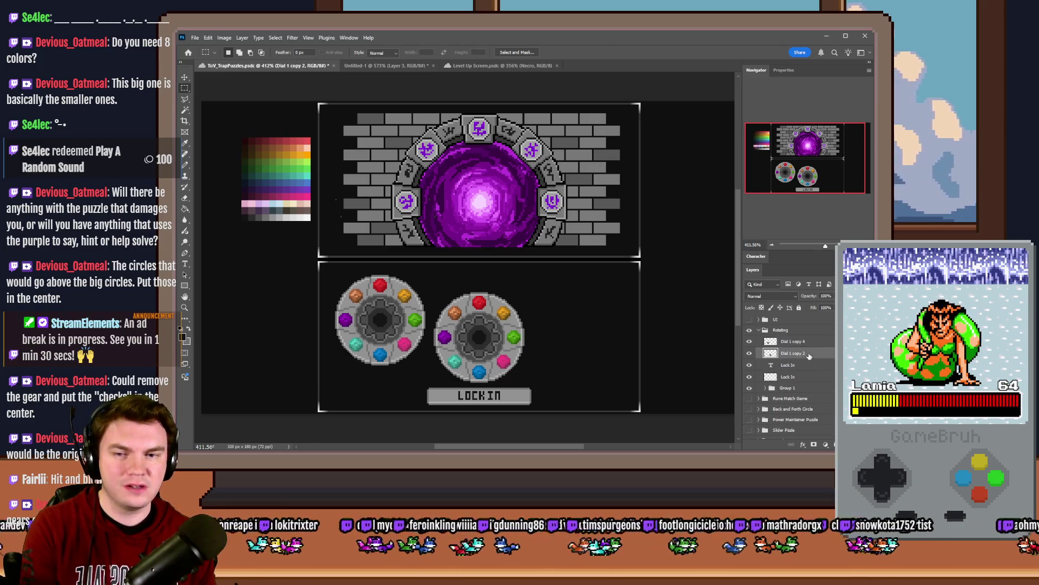
key("Delete")
left_click(809, 346)
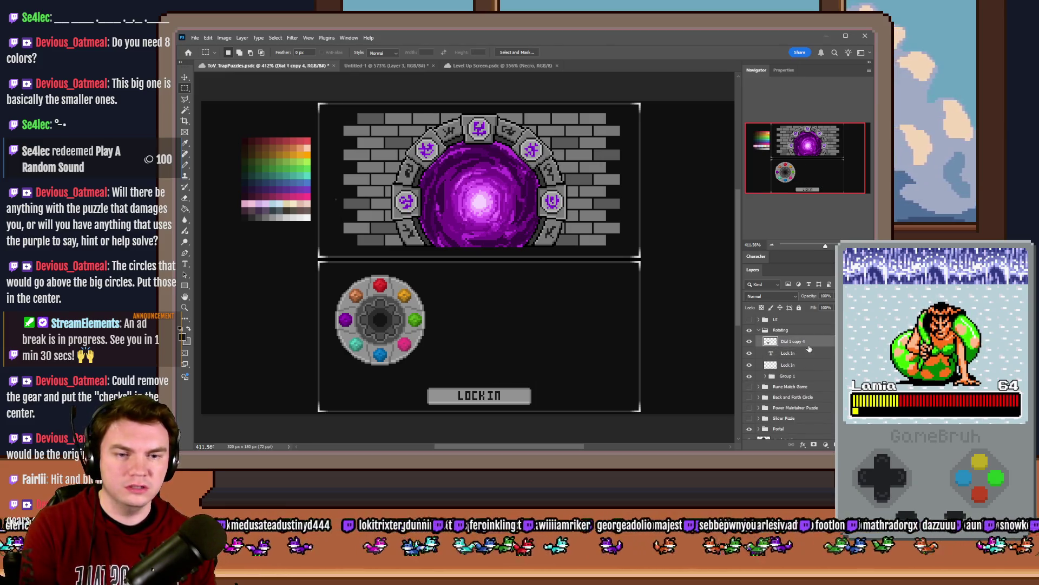
key("Delete")
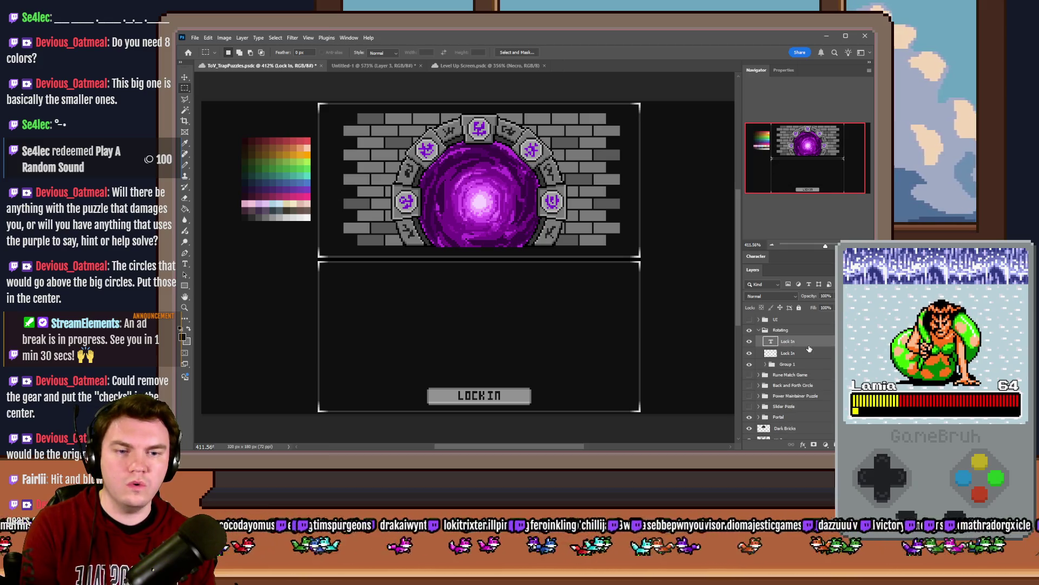
key("Delete")
key("Delete")
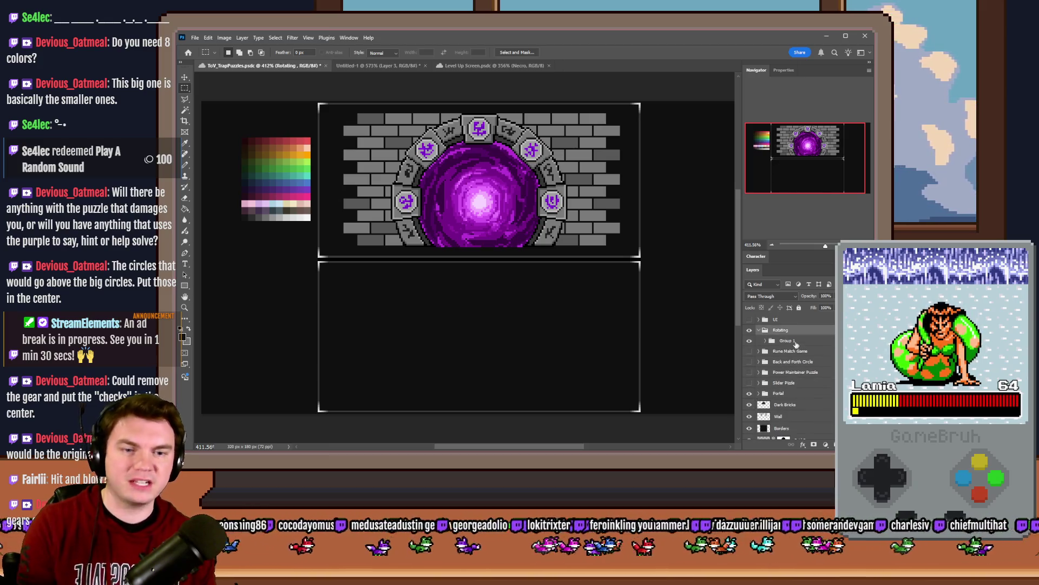
Step: Expand Group 1 inside the Rotating group and make the Layer 9 gear visible
left_click(764, 342)
double_click(766, 343)
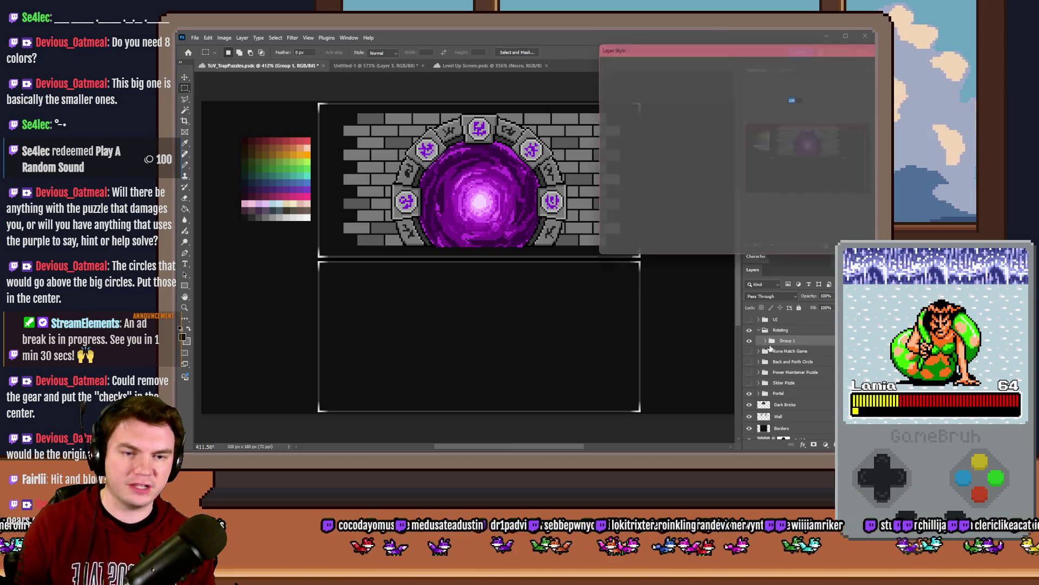
key("Escape")
left_click(766, 341)
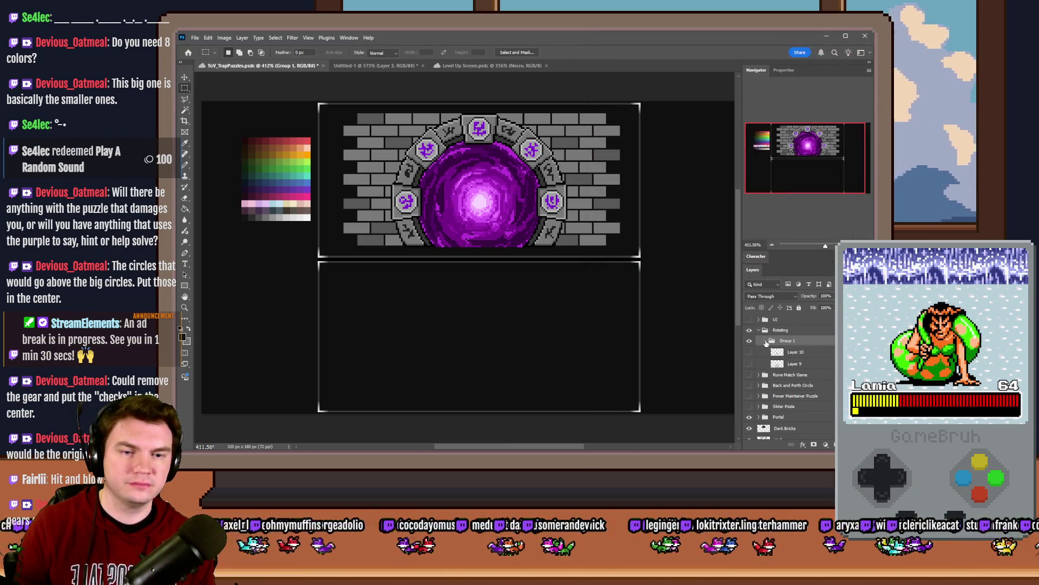
left_click(749, 362)
key("alt+Tab")
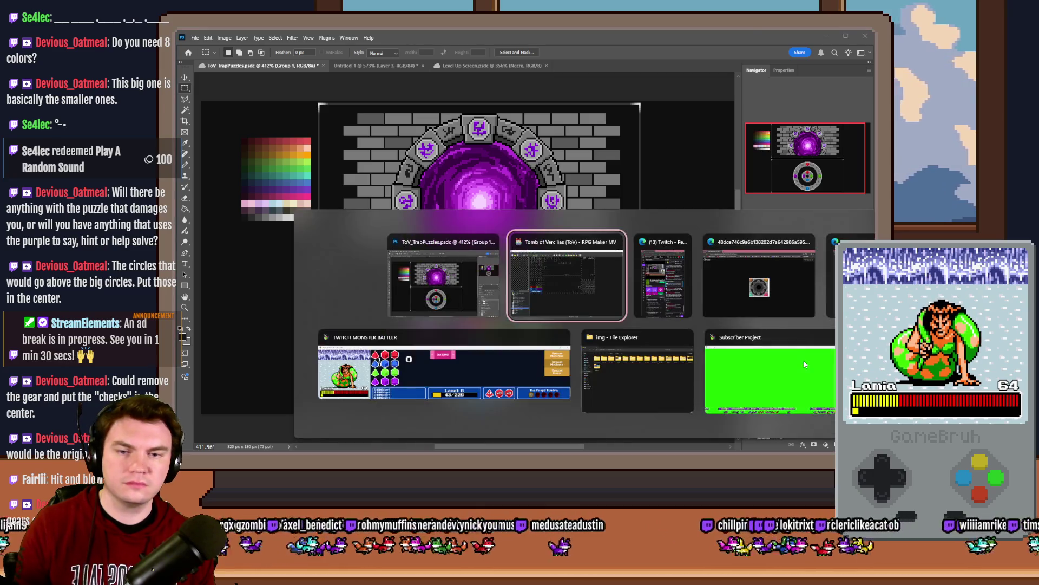
Step: Select portalPuzzle2.png in the game's pictures folder and drag it into Photoshop
left_click(680, 385)
double_click(266, 157)
left_click(504, 244)
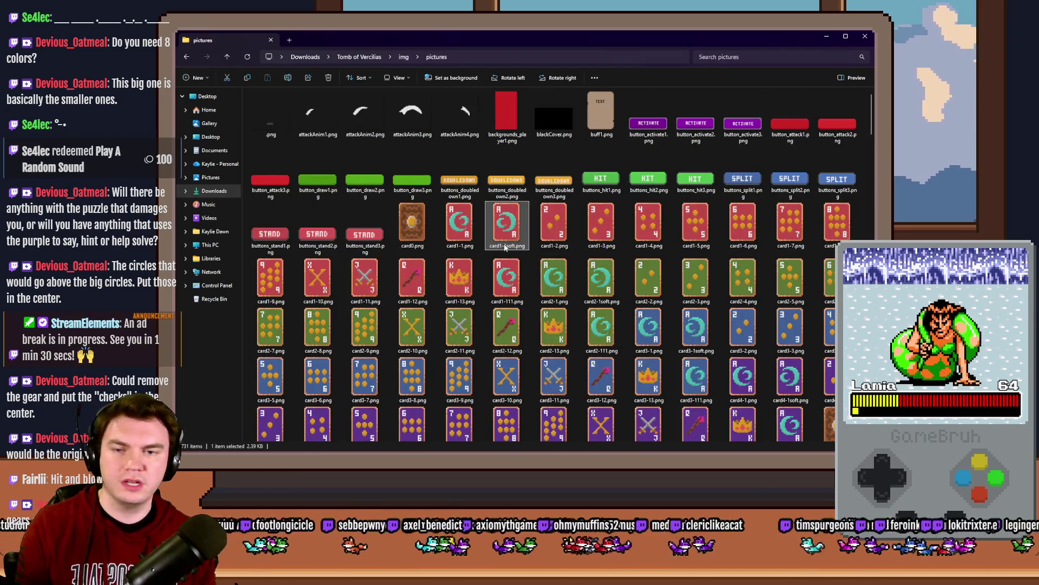
scroll(504, 246, "down", 15)
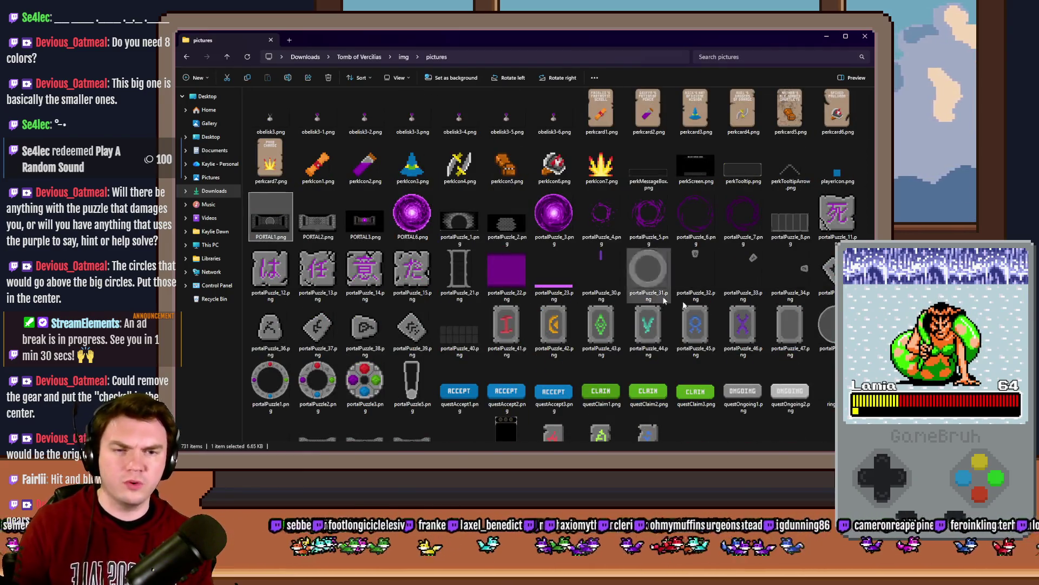
left_click(307, 392)
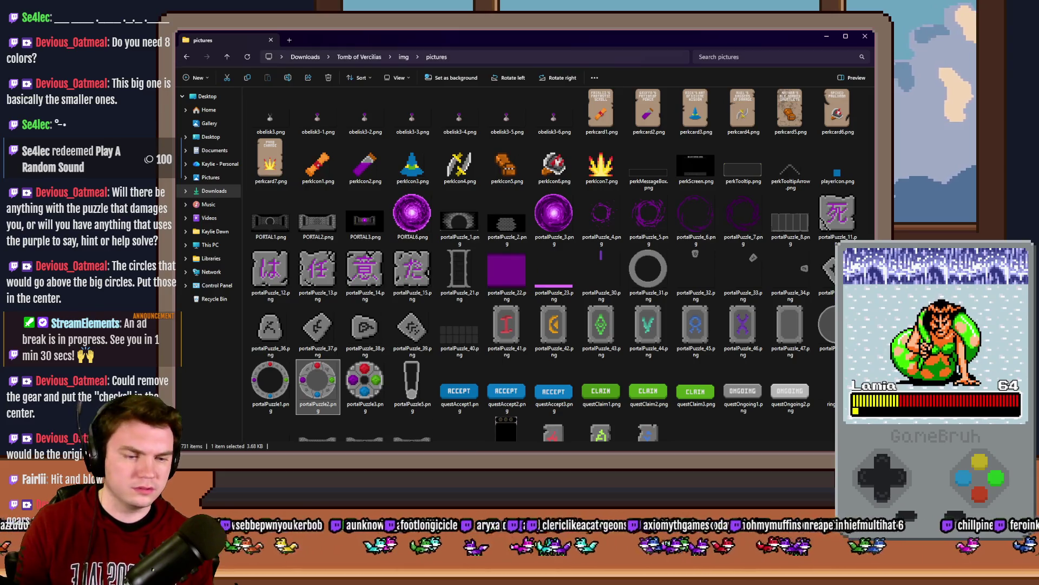
key("alt+Tab")
mouse_move(690, 400)
left_mouse_down()
mouse_move(490, 333)
mouse_move(578, 51)
mouse_move(585, 66)
left_mouse_up()
Step: Copy the whole portalPuzzle2 image and paste it into TrapPuzzles as a new layer
key("ctrl+a")
key("ctrl+c")
left_click(660, 65)
key("ctrl+v")
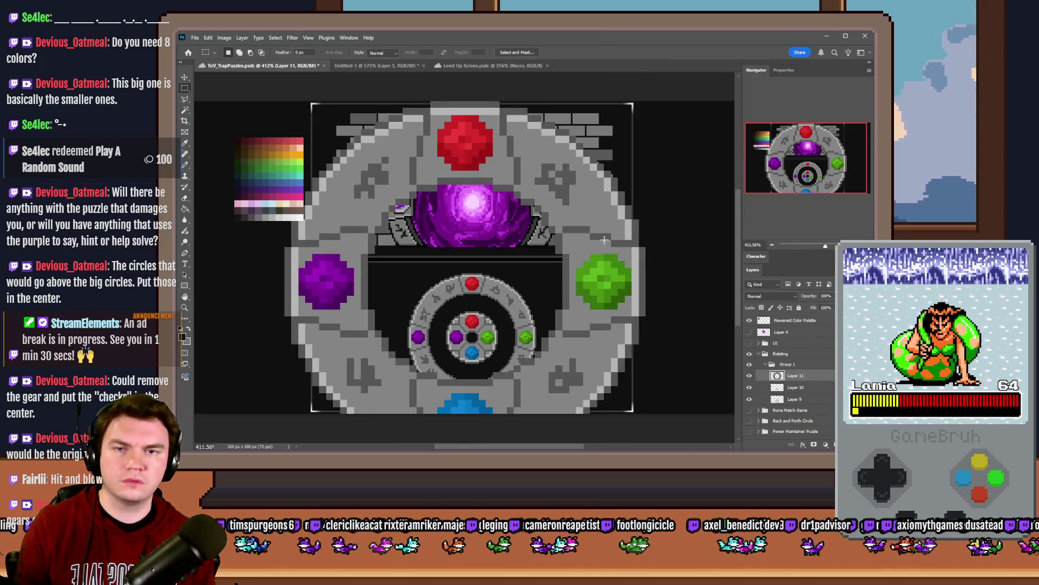
Step: Scale Layer 11 to 25% and centre it in the lower circle, nudged one pixel left
right_click(604, 239)
left_click(631, 318)
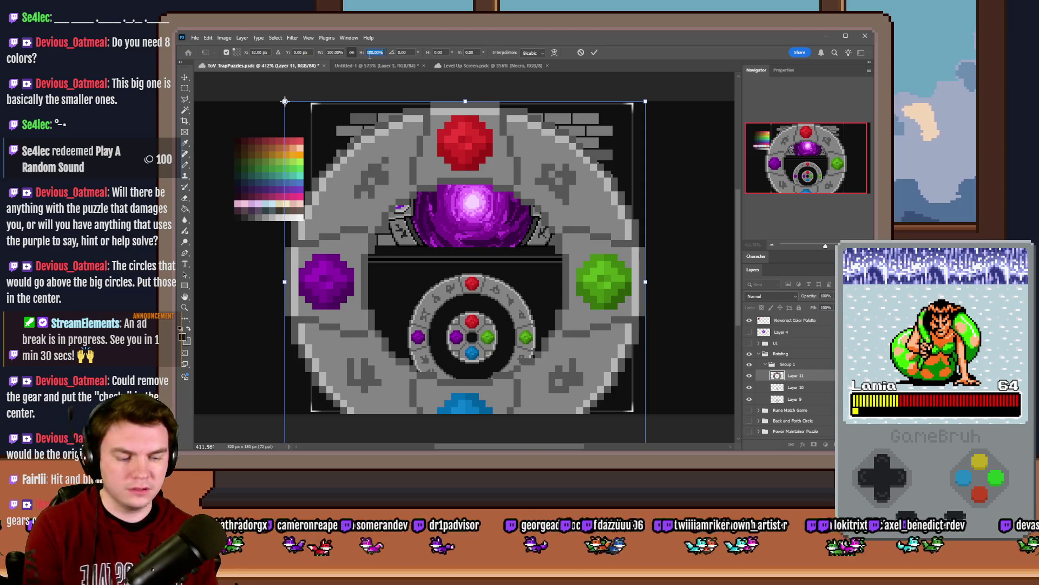
type("25")
key("Return")
left_click(184, 88)
mouse_move(323, 119)
left_mouse_down()
mouse_move(451, 314)
mouse_move(467, 309)
left_mouse_up()
scroll(494, 322, "up", 2)
key("ctrl+Left")
scroll(492, 319, "down", 2)
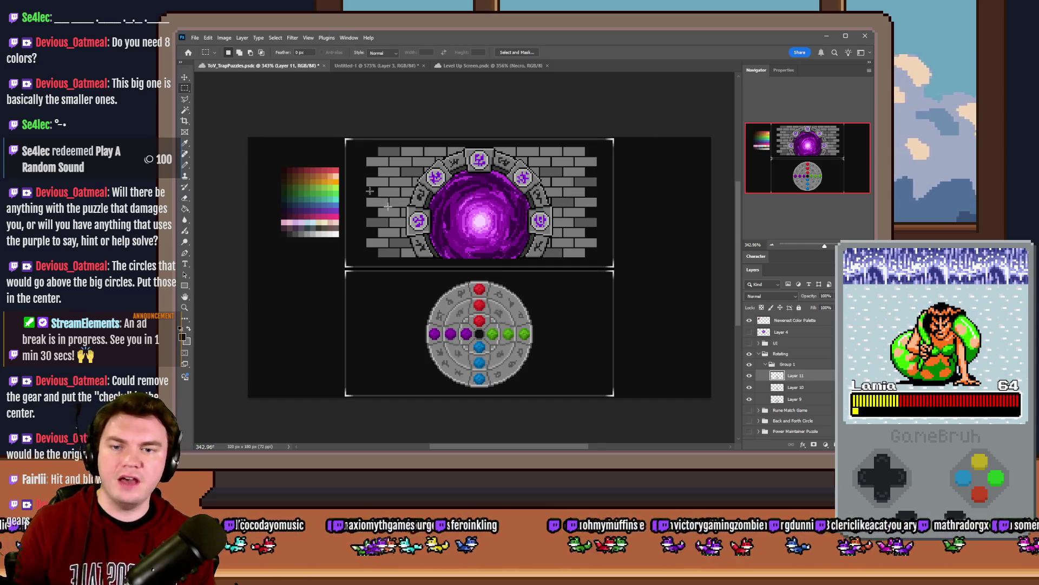
scroll(479, 335, "up", 2)
mouse_move(557, 241)
left_mouse_down()
mouse_move(456, 377)
mouse_move(400, 393)
left_mouse_up()
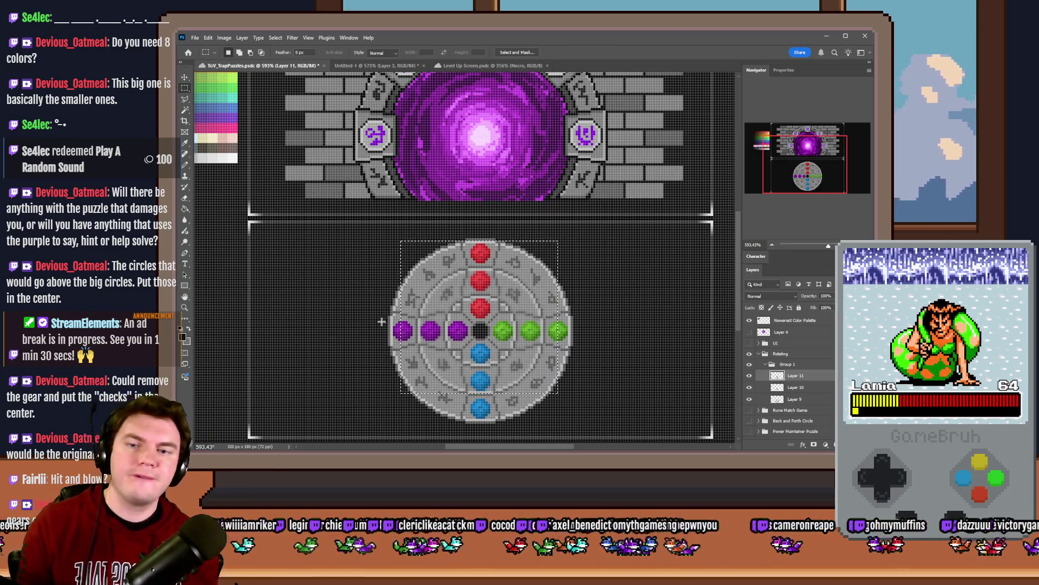
key("ctrl+d")
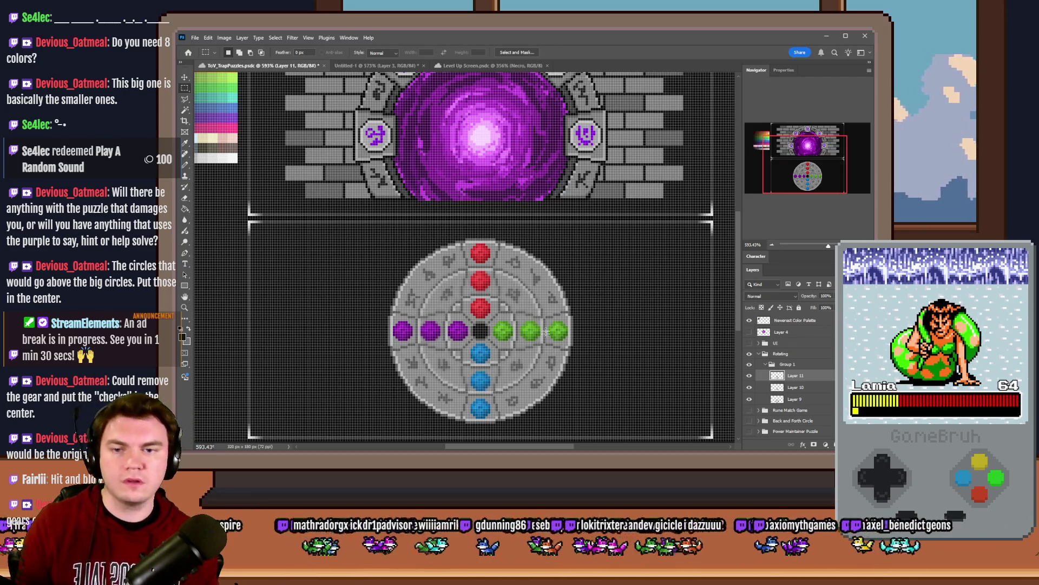
mouse_move(474, 235)
left_mouse_down()
mouse_move(292, 336)
mouse_move(285, 400)
mouse_move(264, 418)
mouse_move(277, 428)
left_mouse_up()
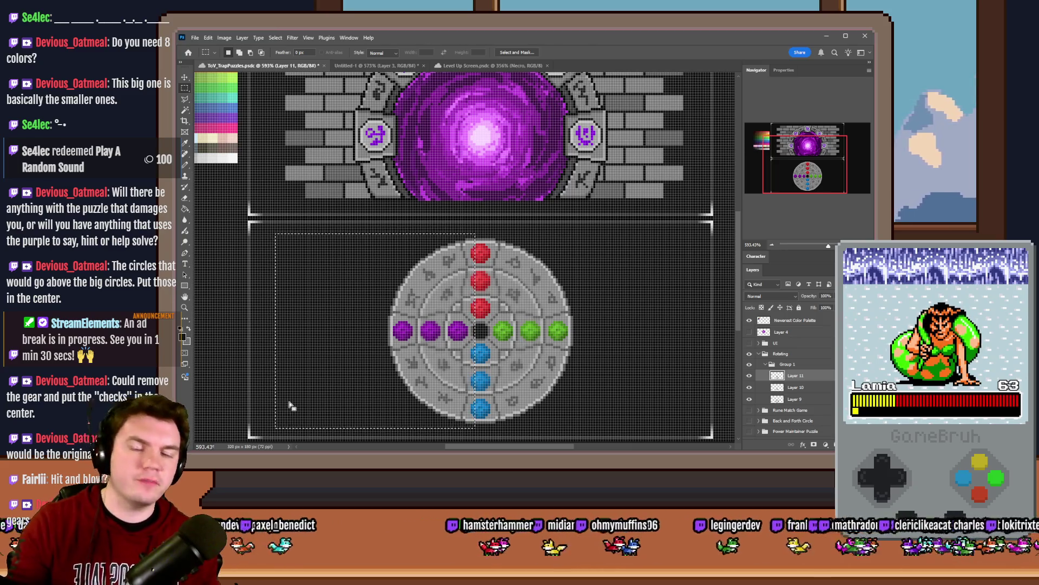
left_click_drag(481, 237, 684, 426)
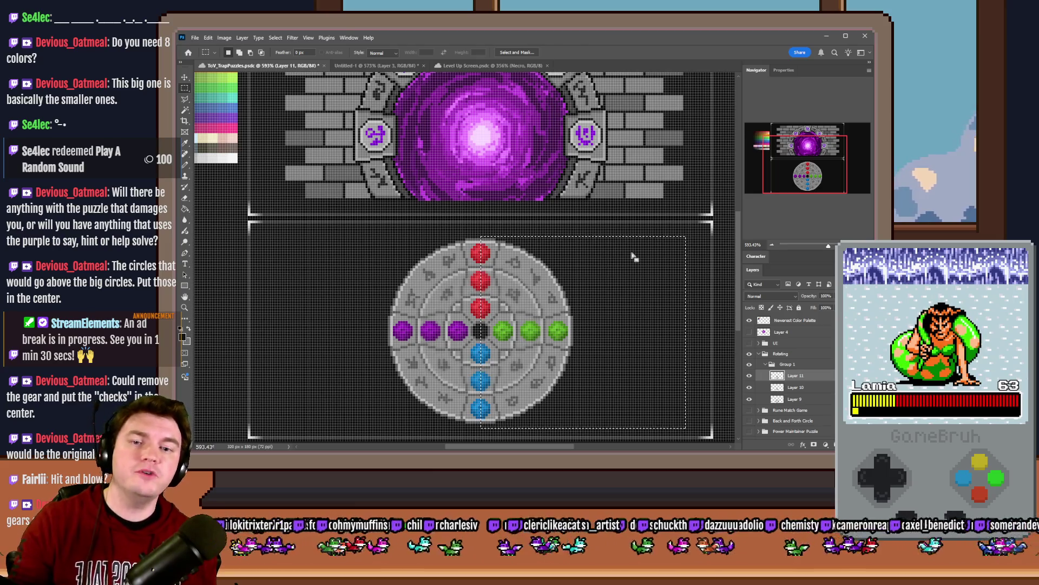
mouse_move(610, 396)
left_mouse_down()
mouse_move(588, 417)
mouse_move(594, 329)
left_mouse_up()
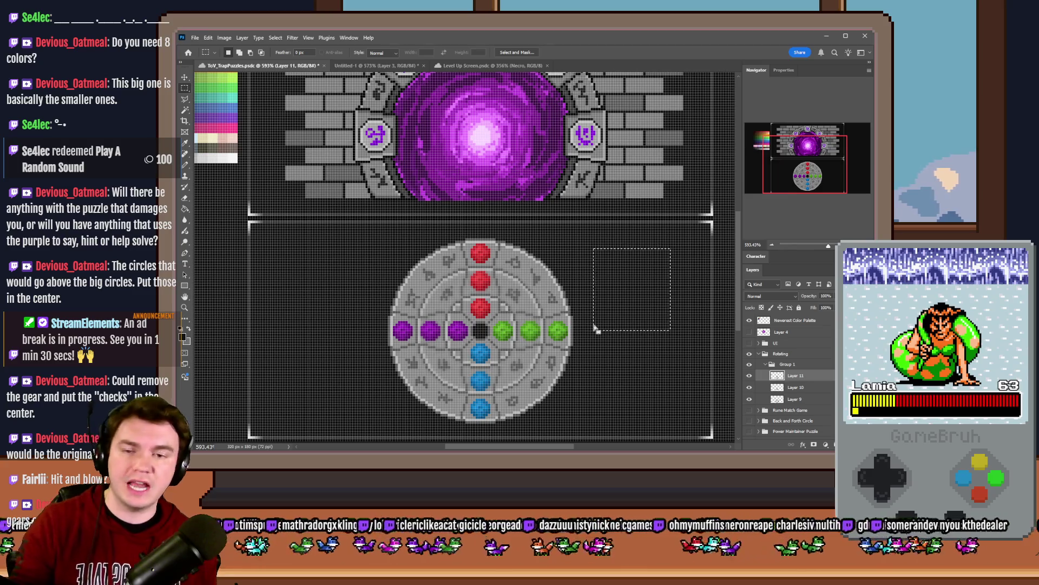
mouse_move(284, 248)
left_mouse_down()
mouse_move(359, 422)
mouse_move(382, 399)
mouse_move(372, 418)
left_mouse_up()
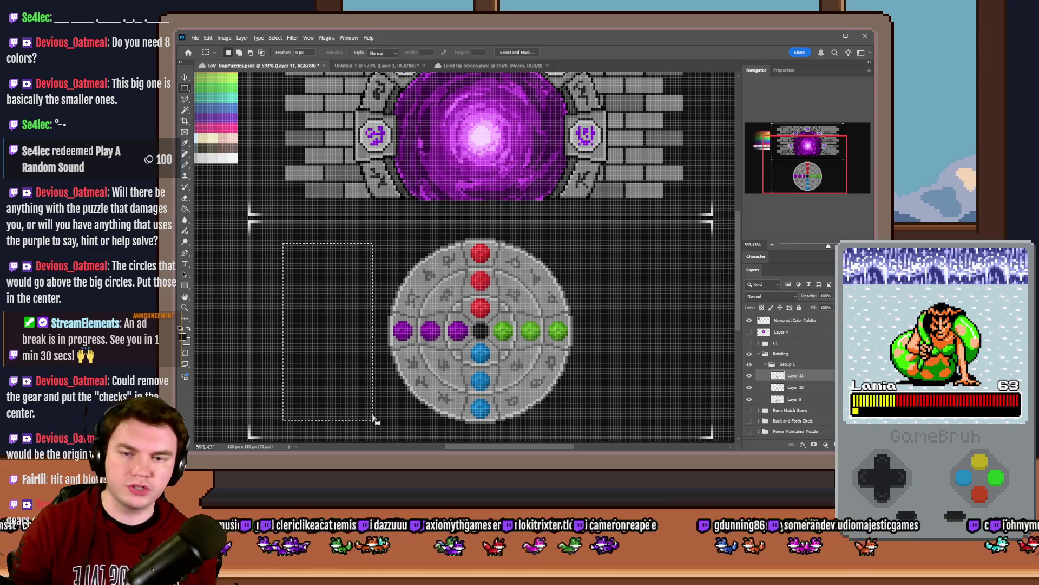
left_click_drag(686, 238, 583, 418)
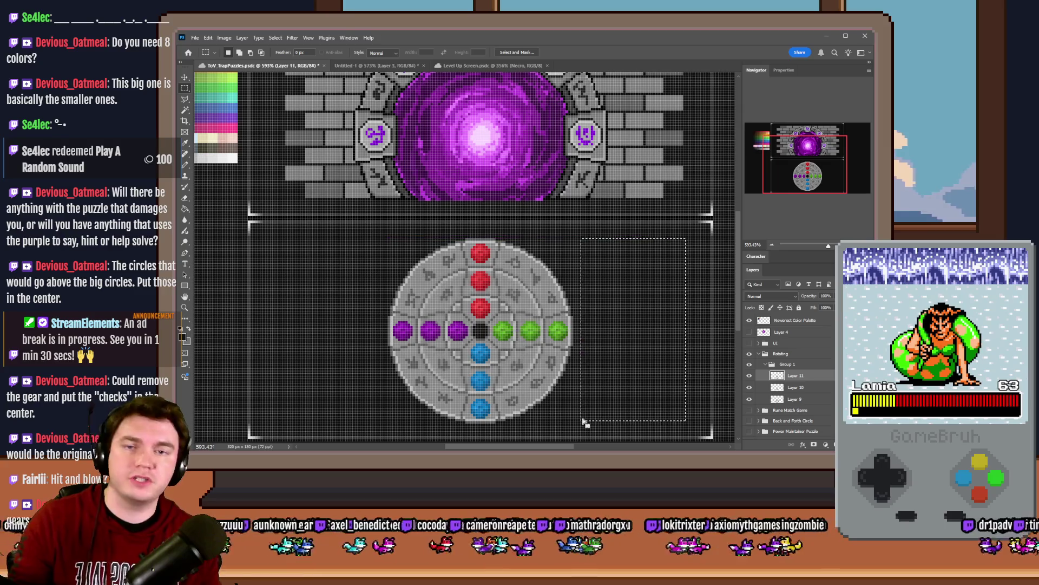
left_click_drag(285, 246, 382, 416)
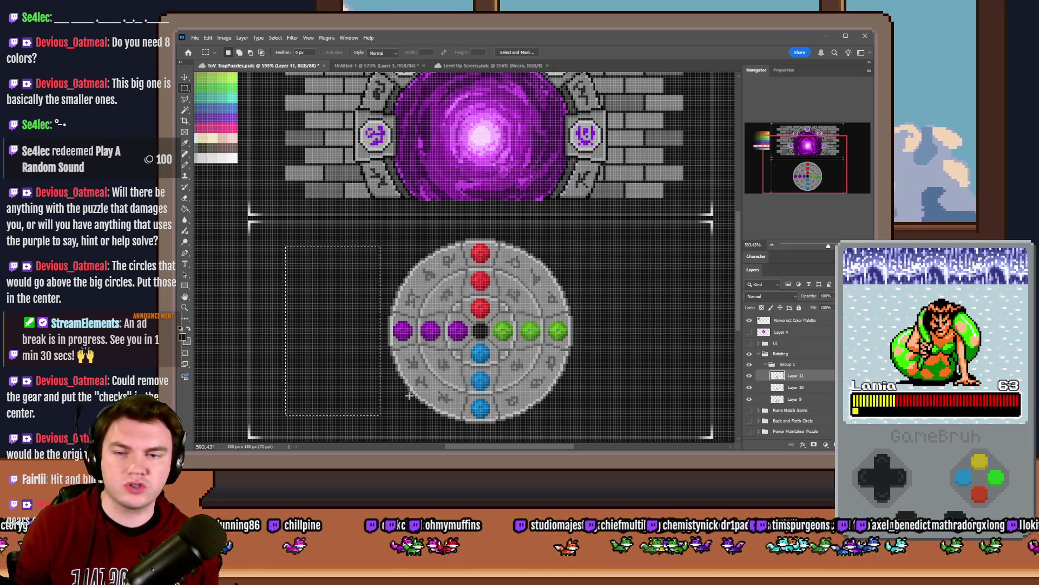
Step: Rename Layer 11 to Middle and move it below Layer 10
left_click(750, 377)
left_click(751, 376)
double_click(797, 376)
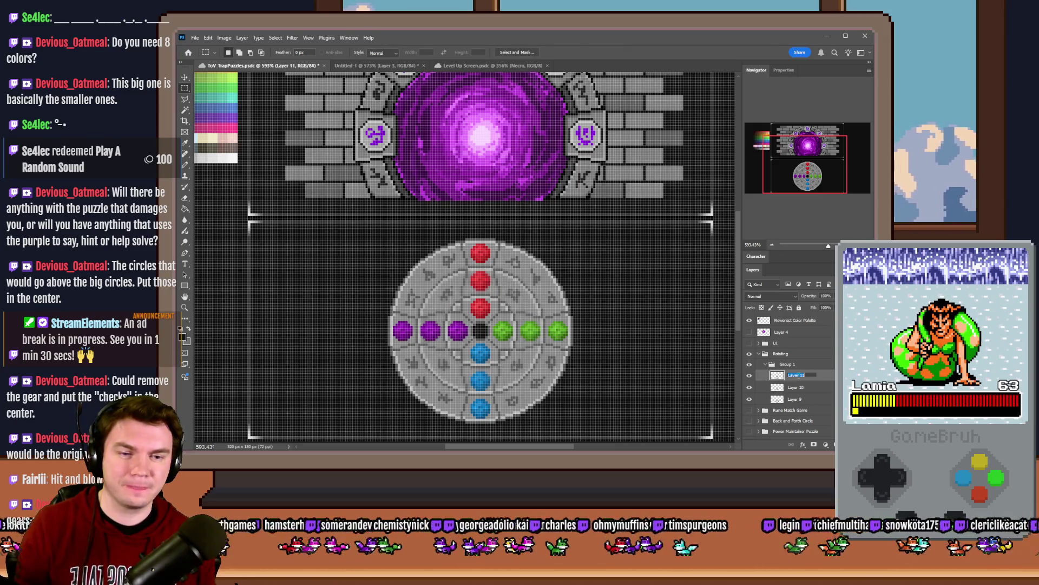
type("Middle")
key("Return")
left_click_drag(808, 383, 807, 394)
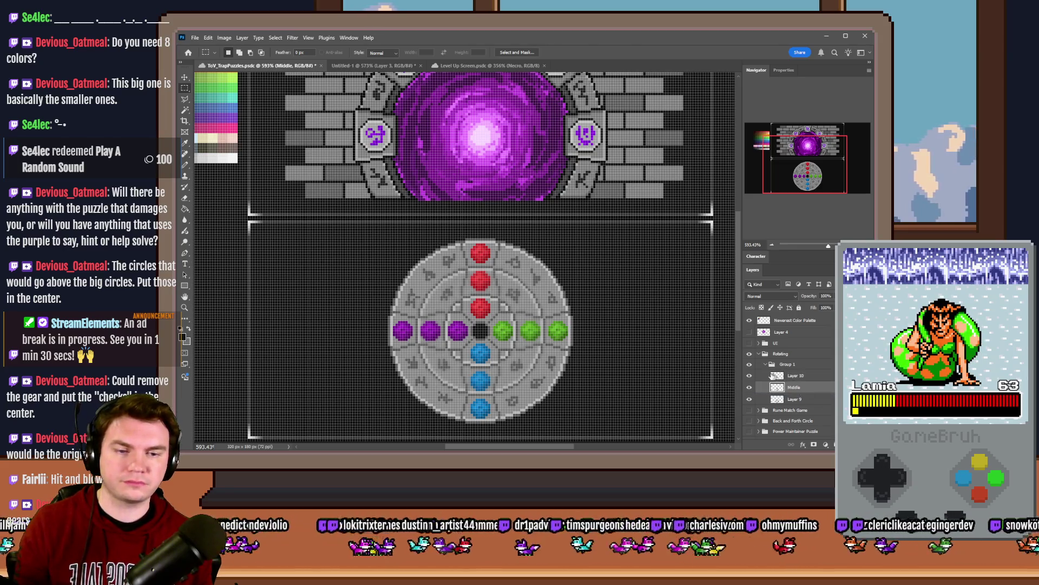
Step: Show Layer 10, rename it Center, and rename Layer 9 to Outer
left_click(750, 375)
double_click(794, 376)
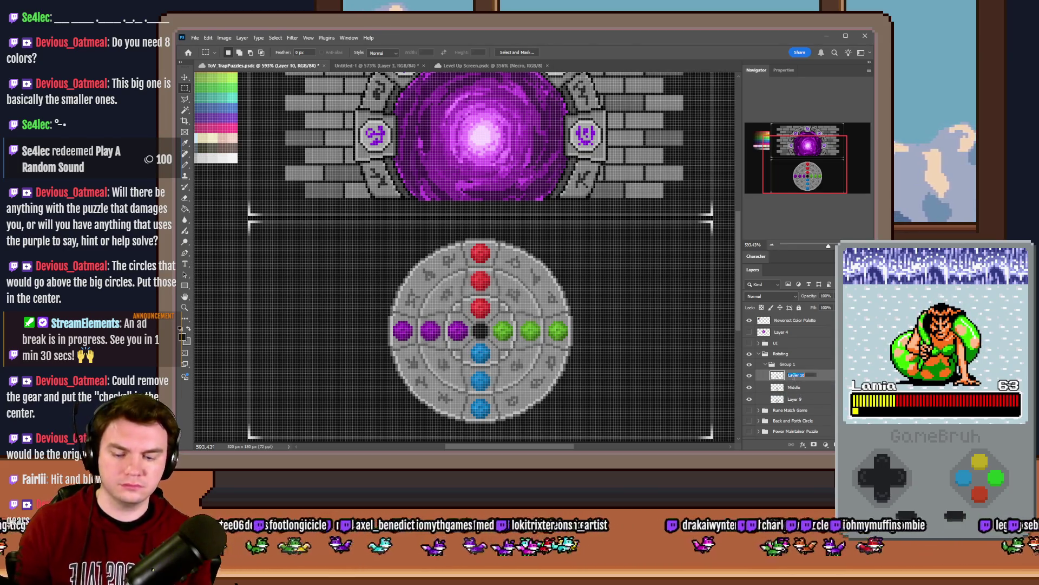
type("Center")
key("Return")
double_click(794, 401)
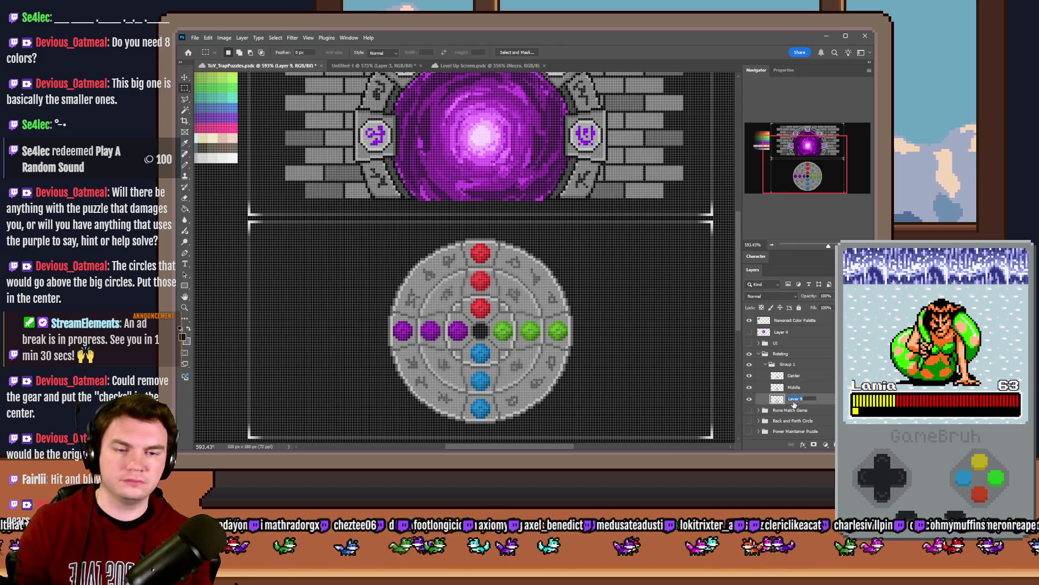
type("Outer")
key("Return")
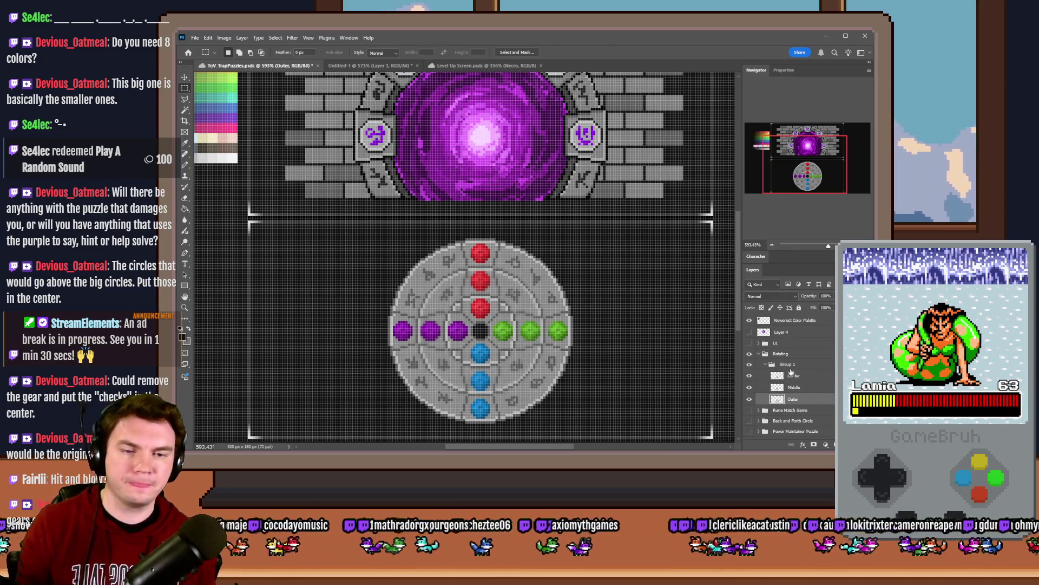
Step: Rename Group 1 to Spinner and collapse it
double_click(788, 364)
type("Spinner")
key("Return")
left_click(765, 366)
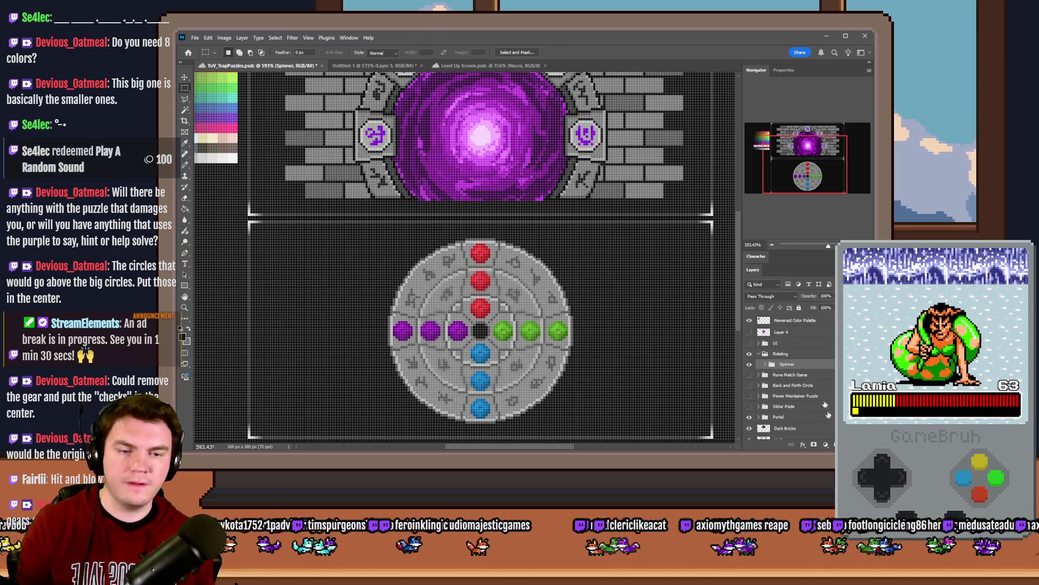